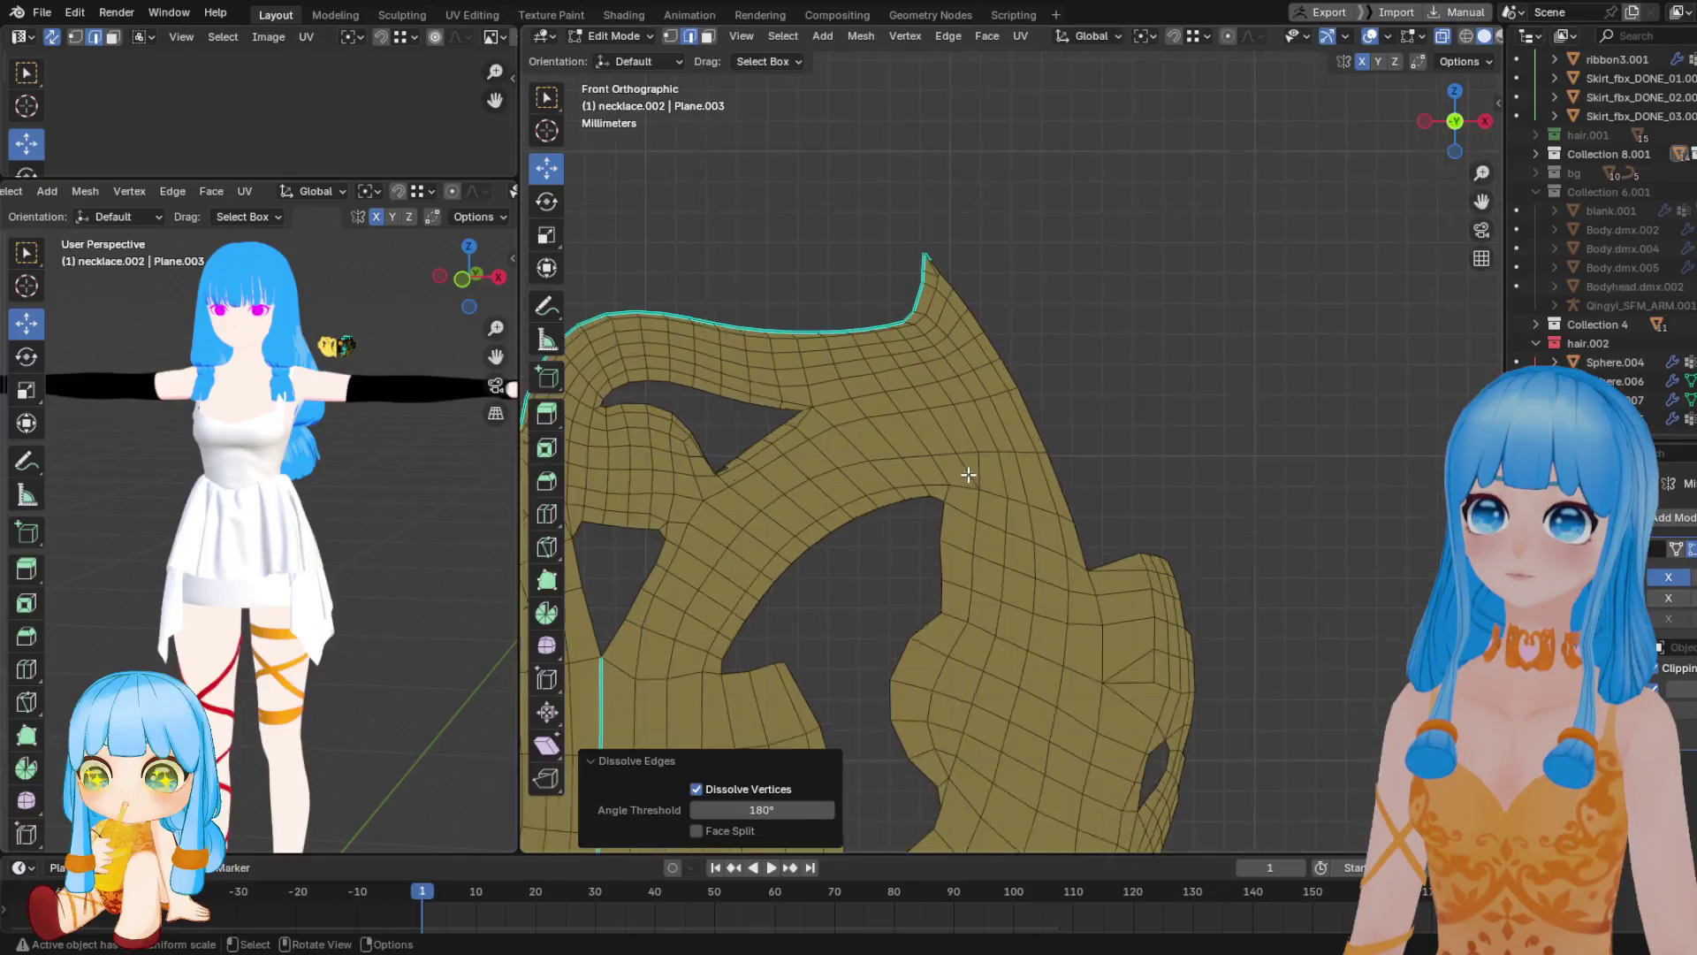
Dissolve the redundant edge path at the necklace's top corner
click(965, 482)
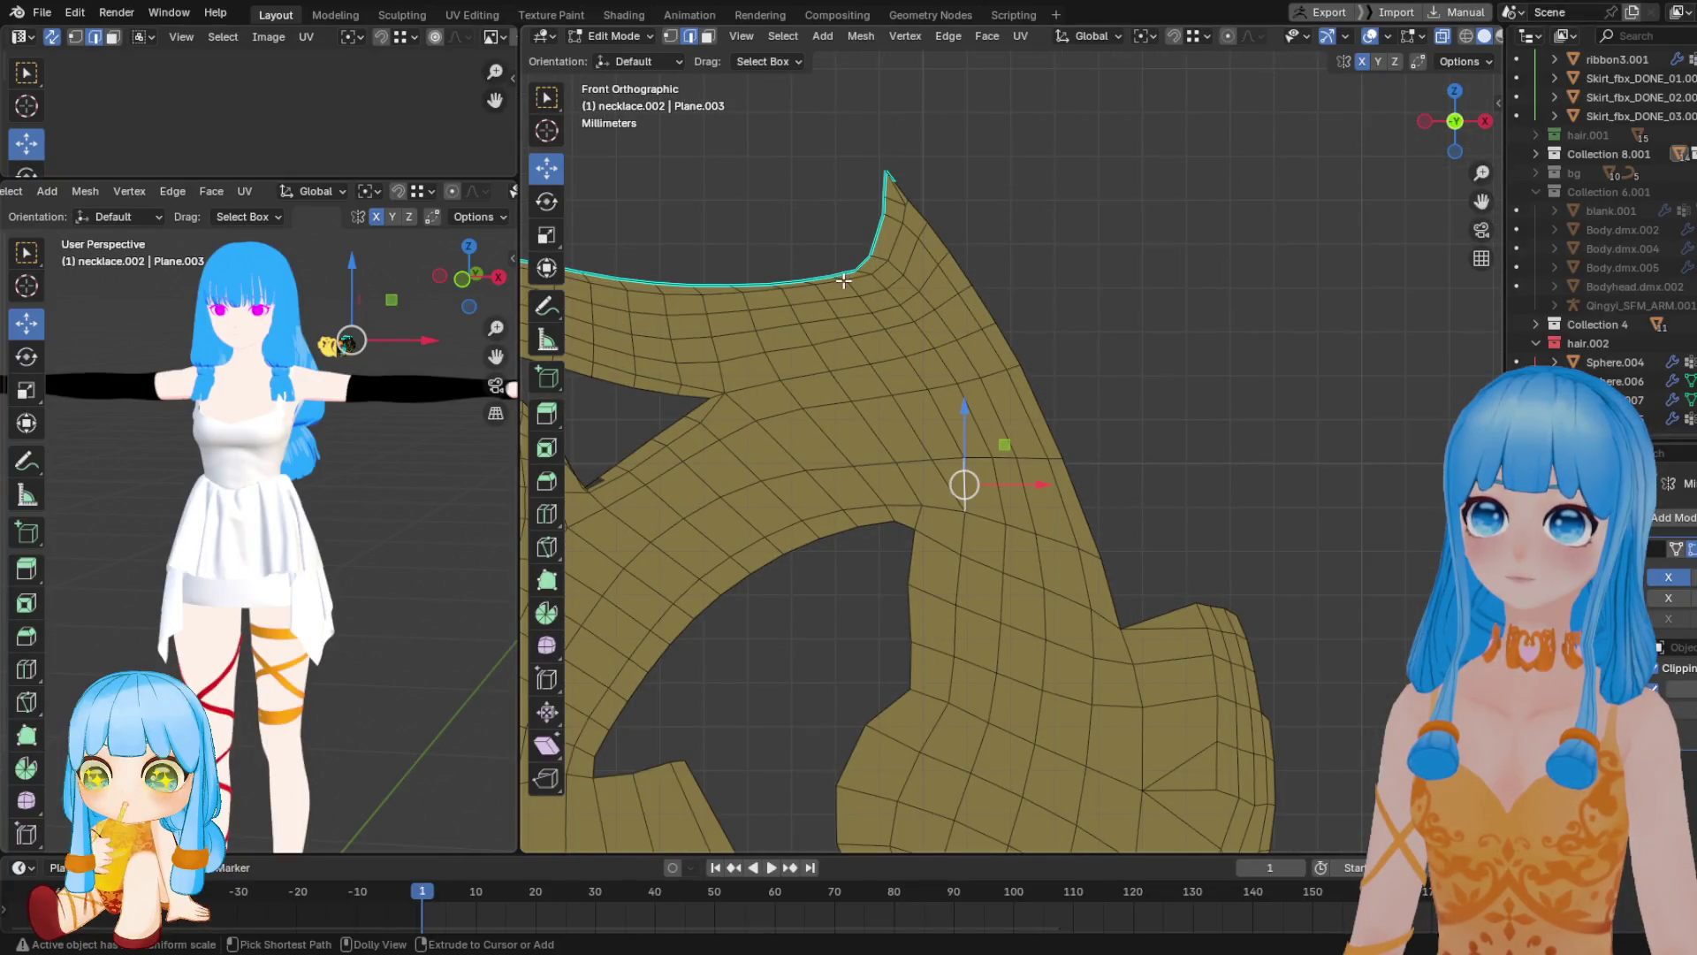
ctrl+click(844, 281)
key(x)
click(882, 273)
shift+middle_drag(888, 274, 896, 392)
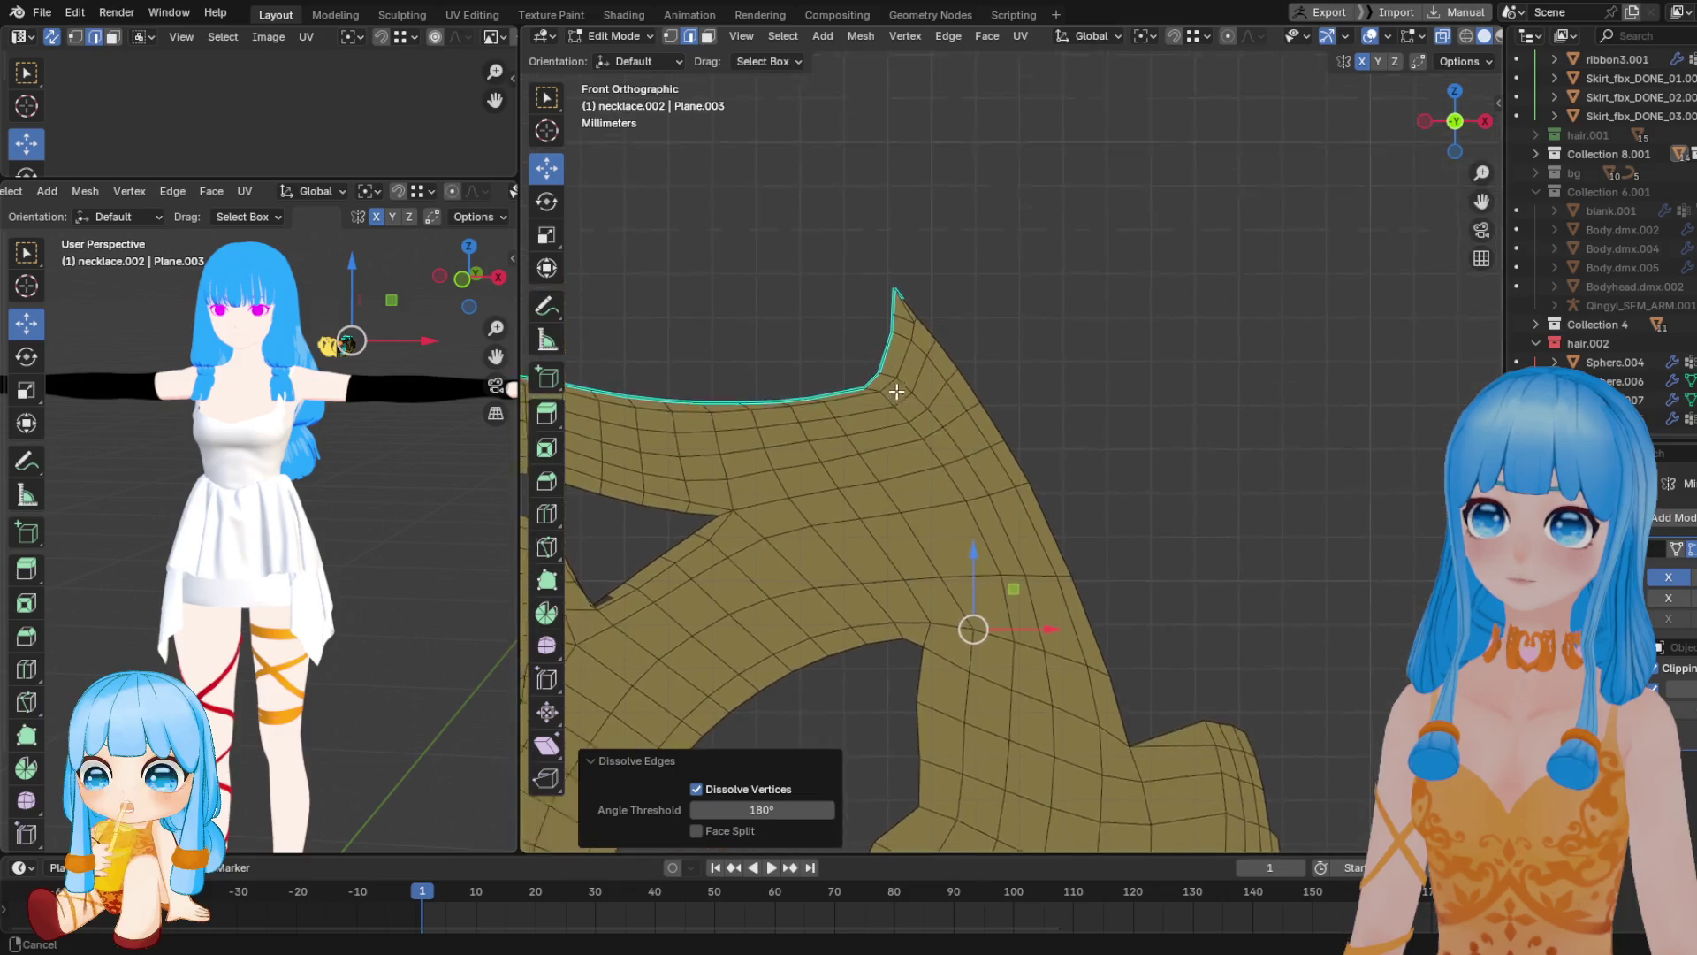
scroll(896, 391, up, 3)
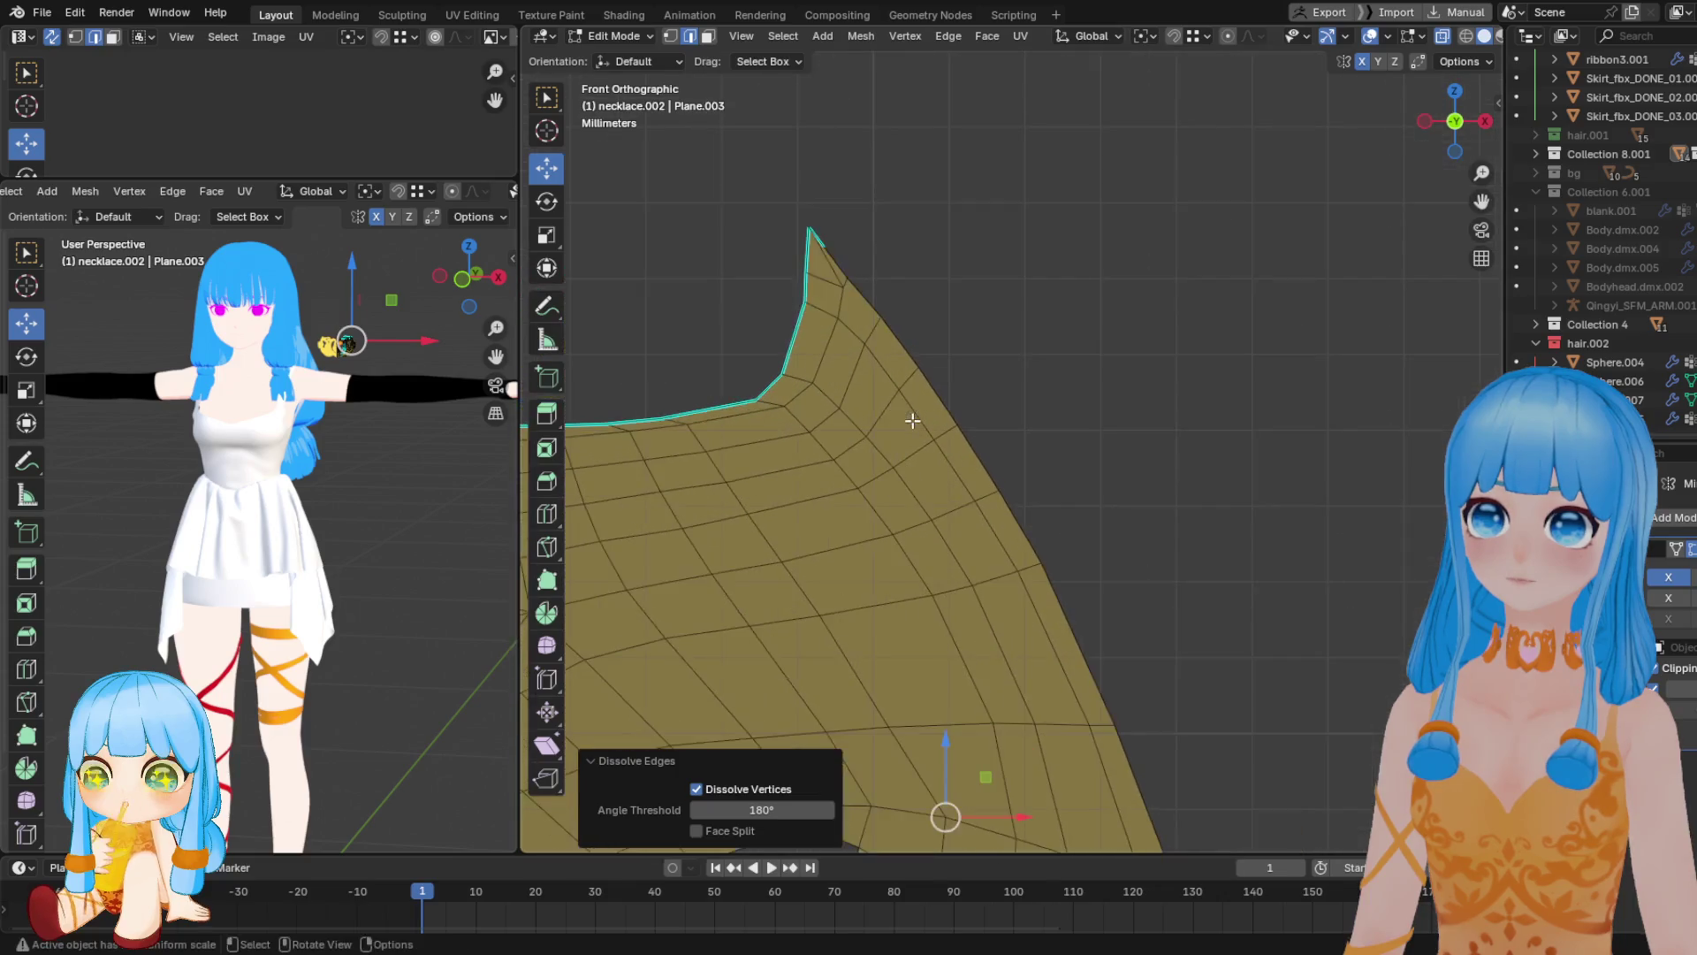
Merge the top-corner vertex into the tip vertex with Merge At Last
key(1)
click(846, 281)
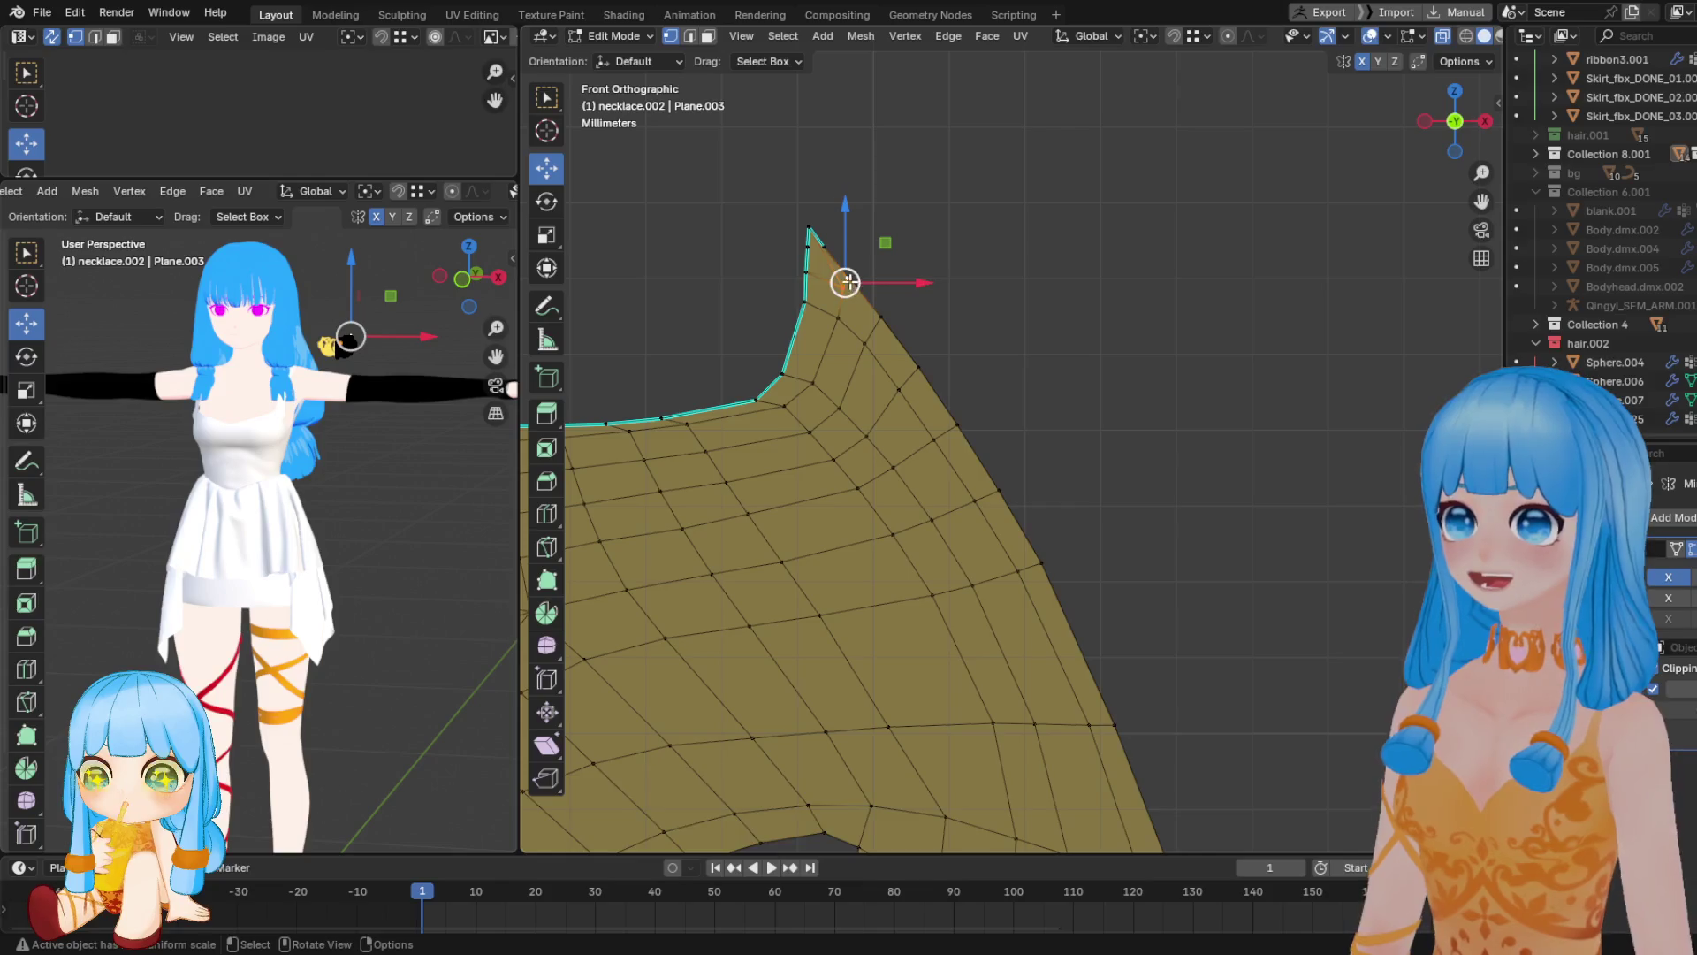
click(802, 221)
key(m)
click(807, 265)
key(ctrl+z)
key(m)
click(807, 265)
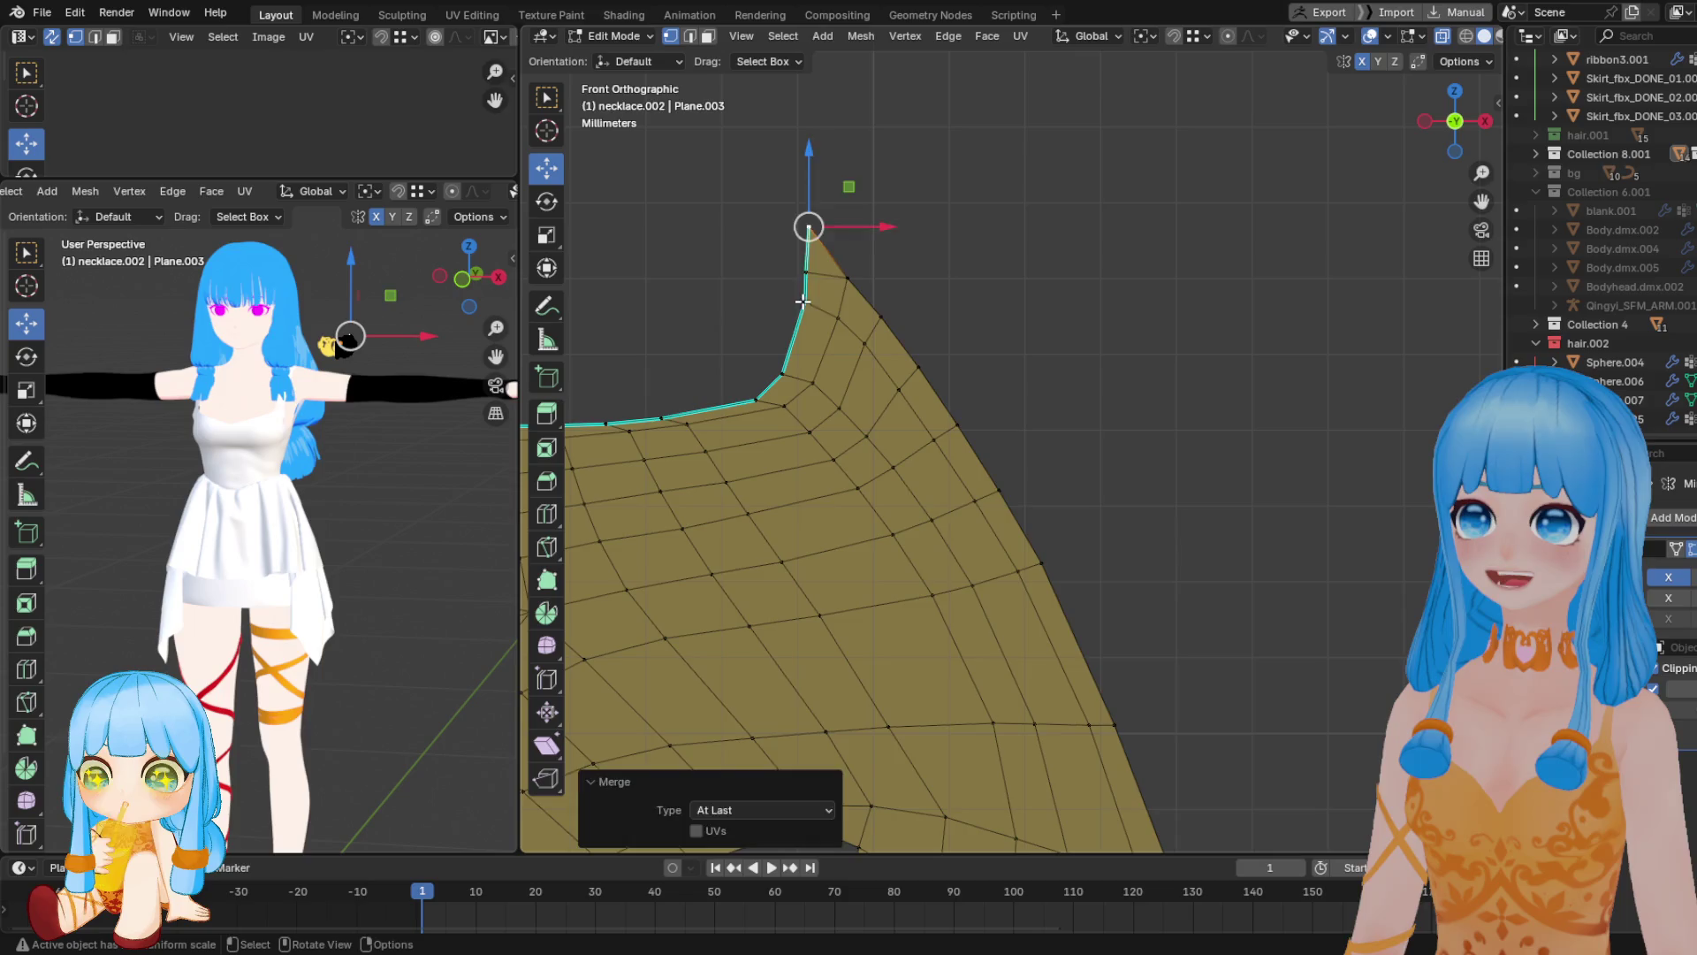
scroll(798, 380, down, 2)
scroll(875, 371, up, 2)
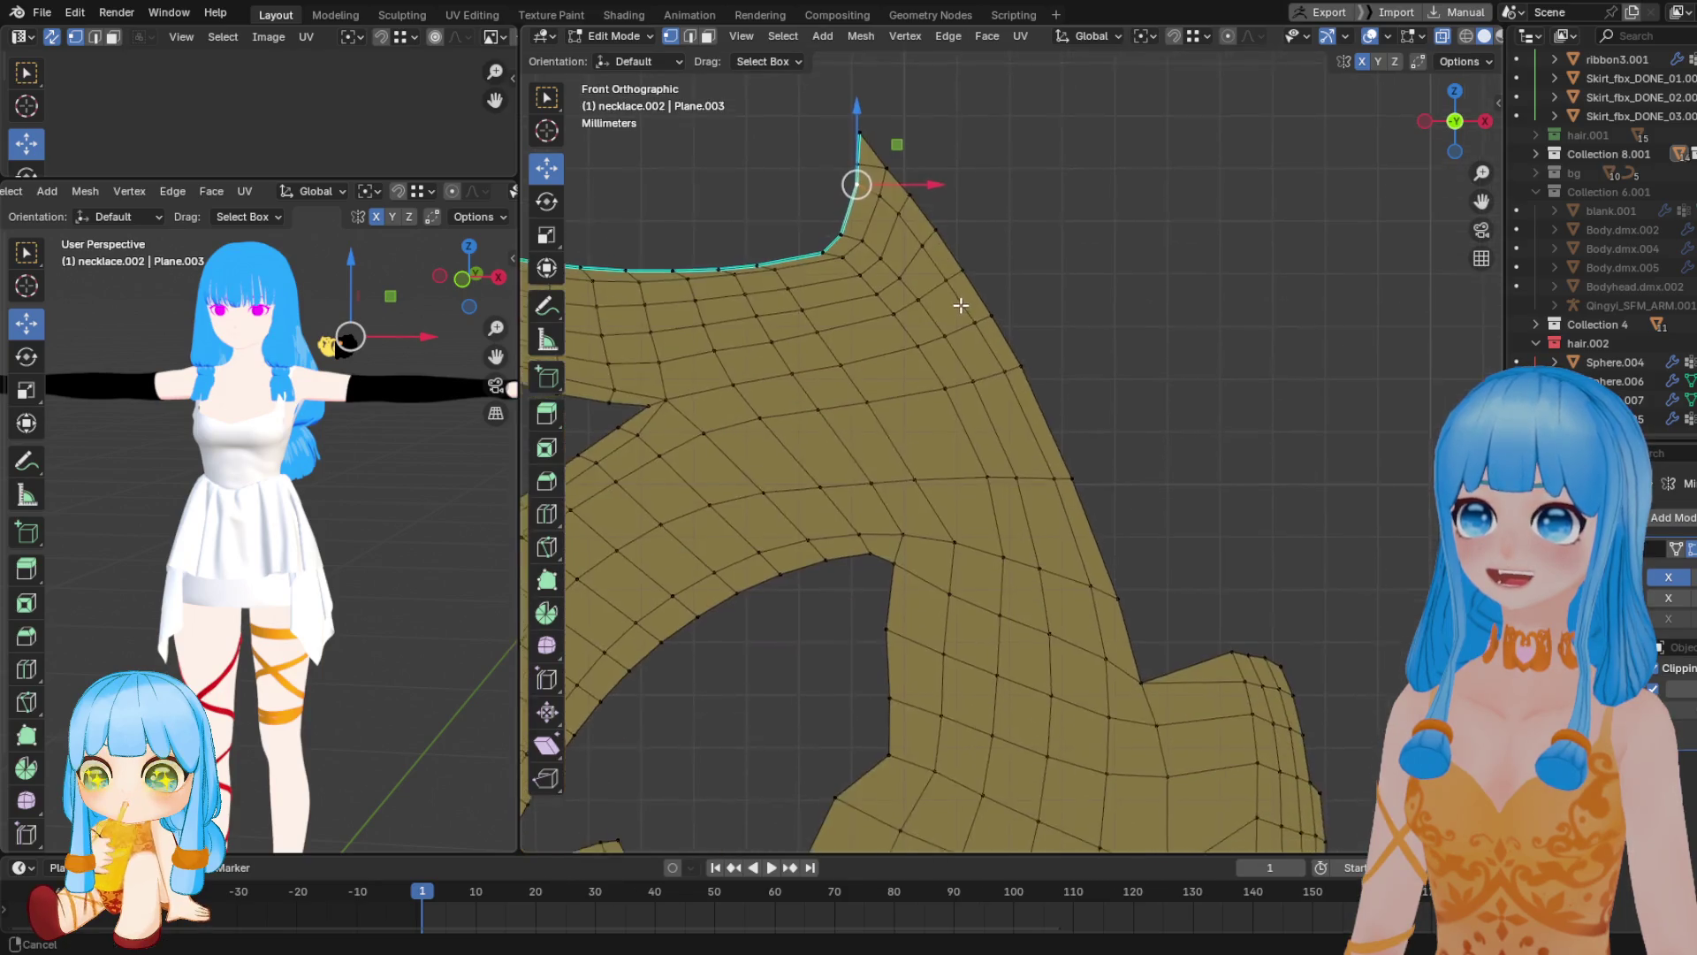
scroll(992, 367, down, 2)
Reposition a vertex near the top corner, then select the vertex cluster at the junction
key(g)
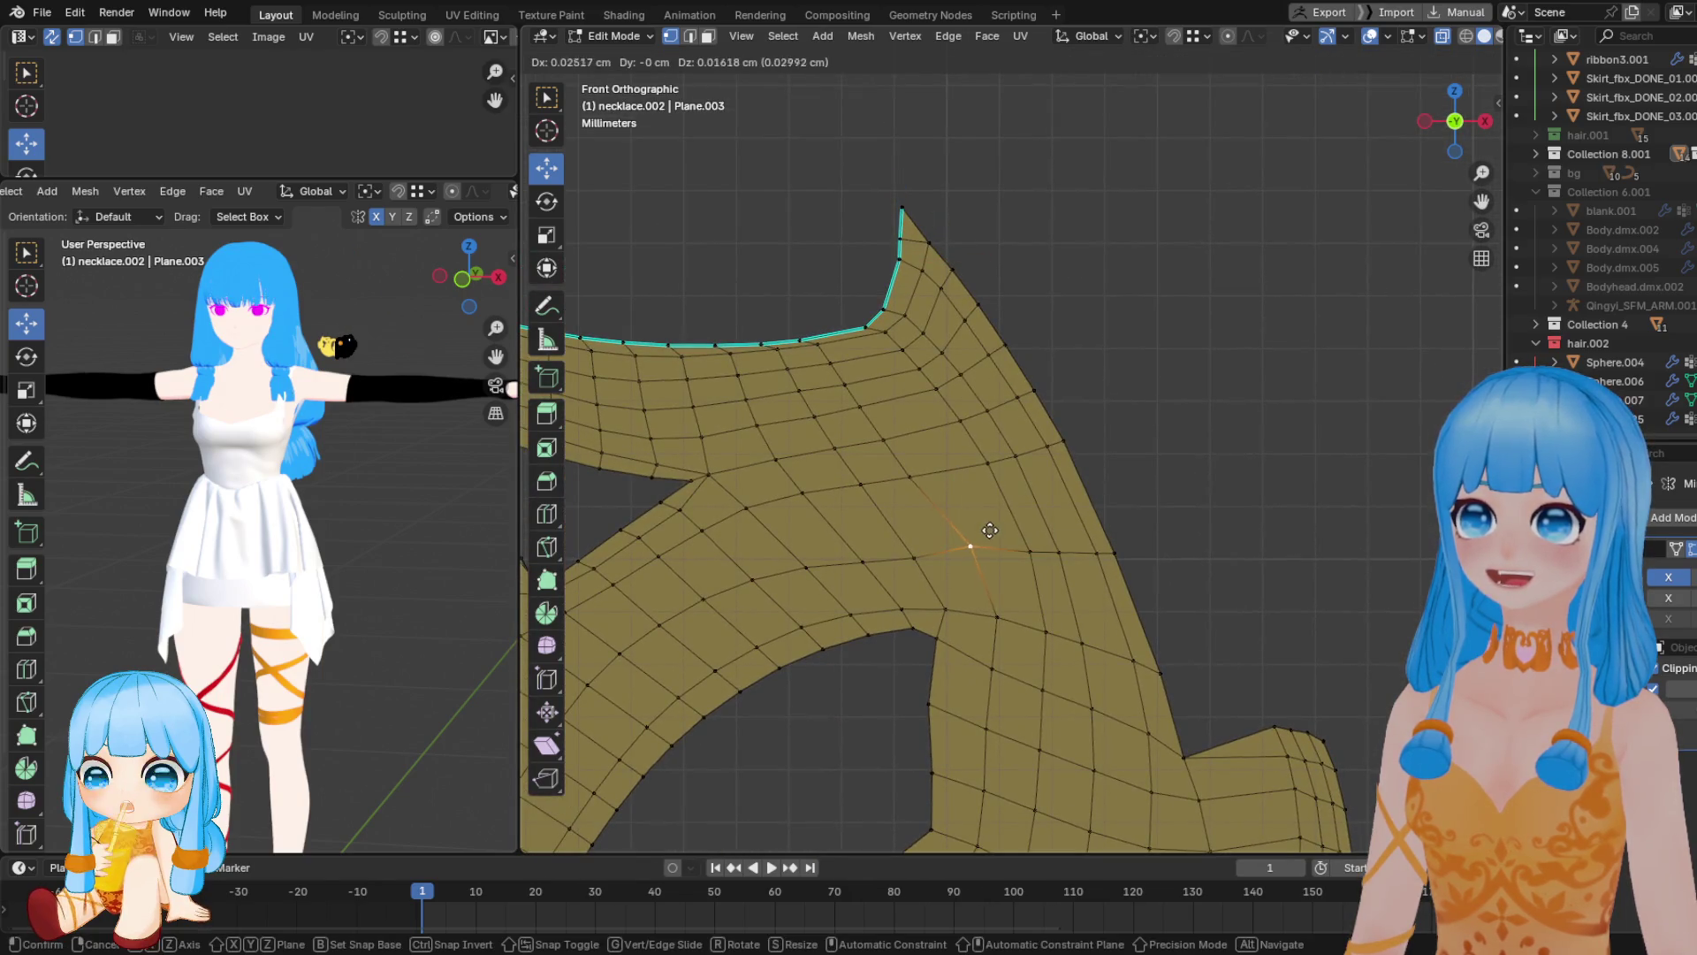
click(999, 537)
click(910, 478)
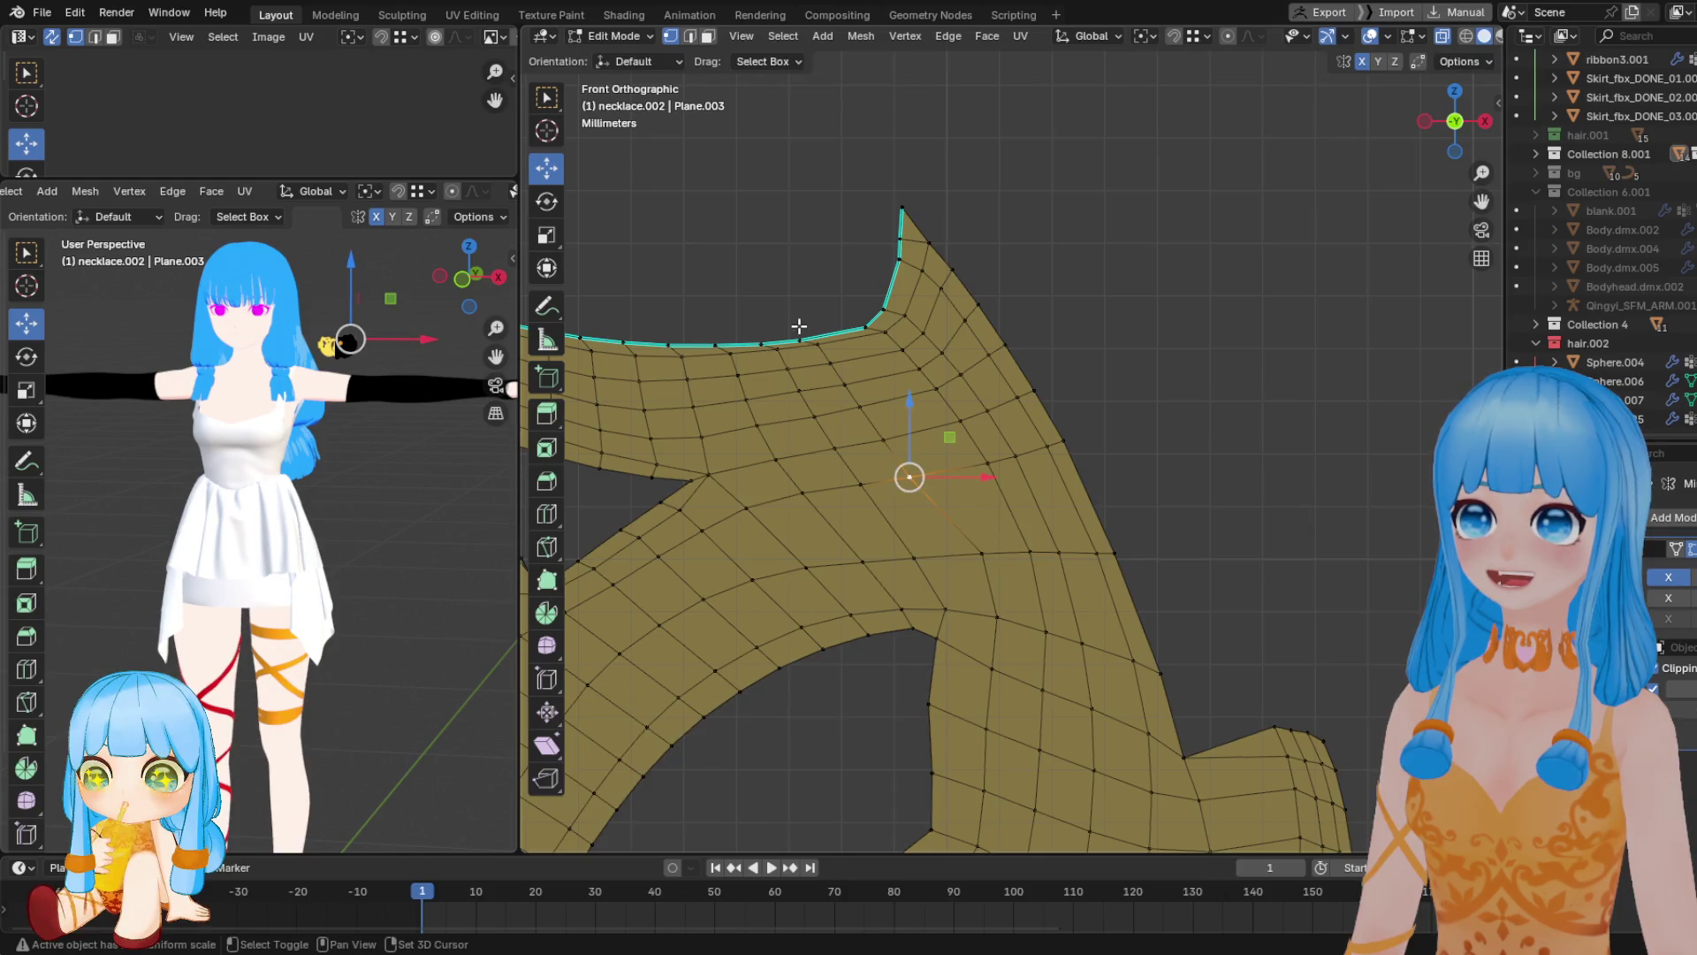
drag(842, 396, 858, 406)
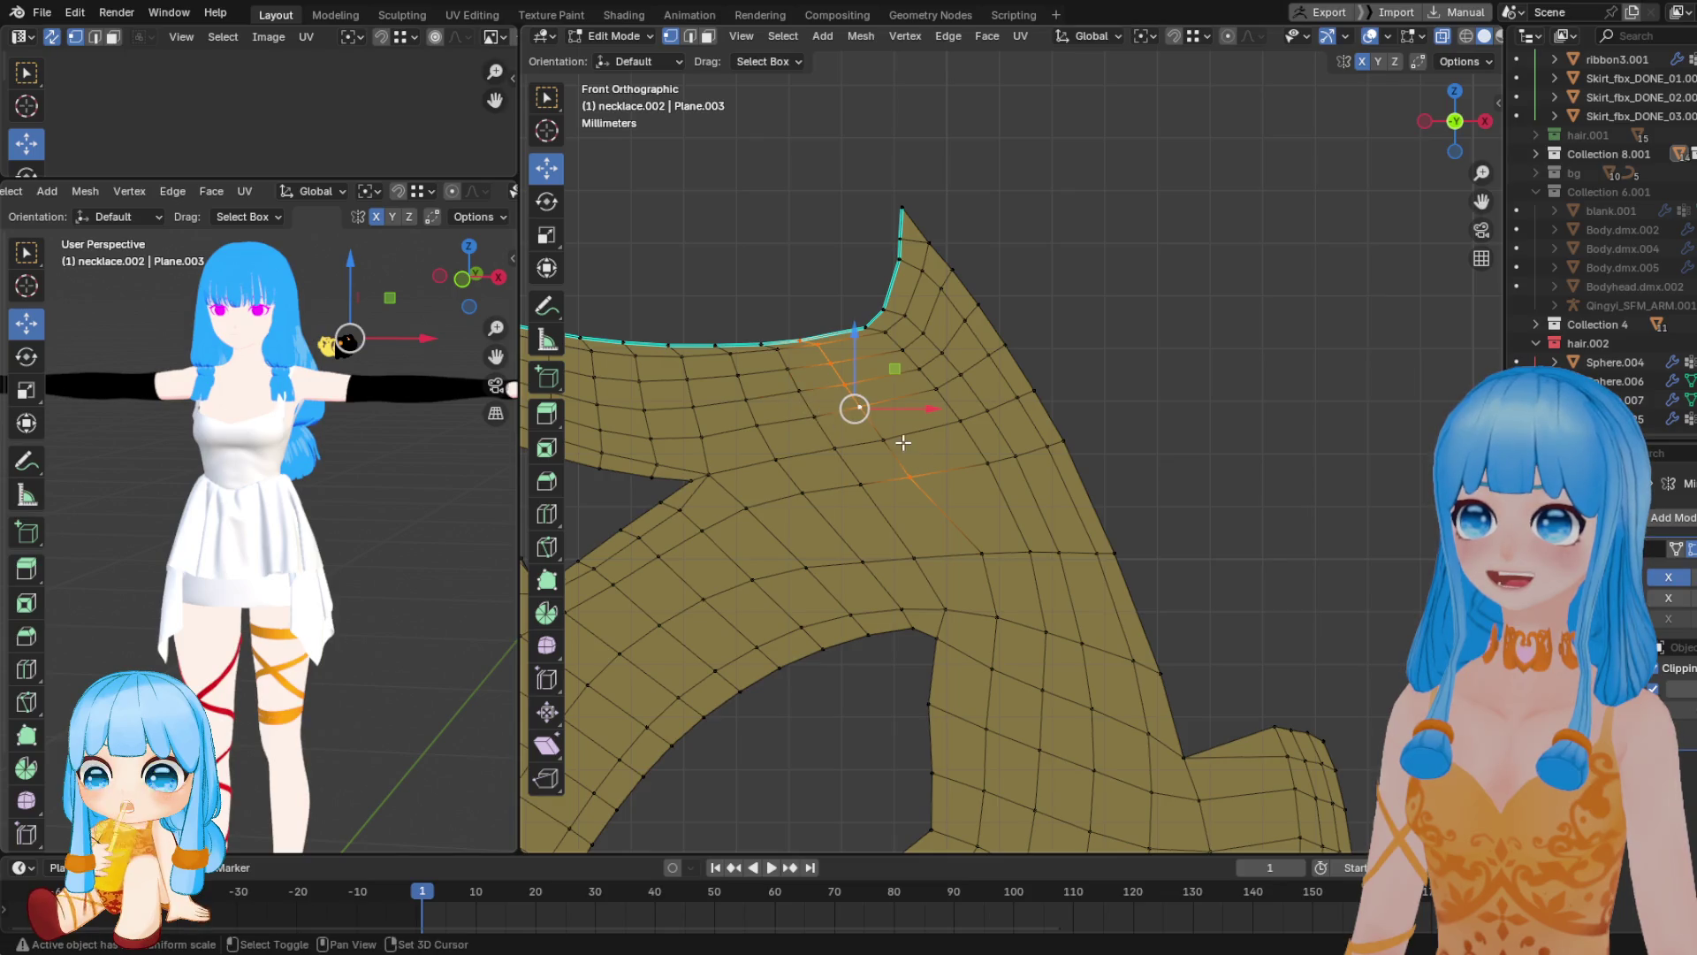
Move the selected vertex, then nudge the notch vertex and its neighbour into even spacing
key(g)
click(933, 435)
mouse_move(779, 543)
shift+middle_down()
mouse_move(787, 455)
mouse_move(866, 417)
mouse_move(1033, 422)
shift+middle_up()
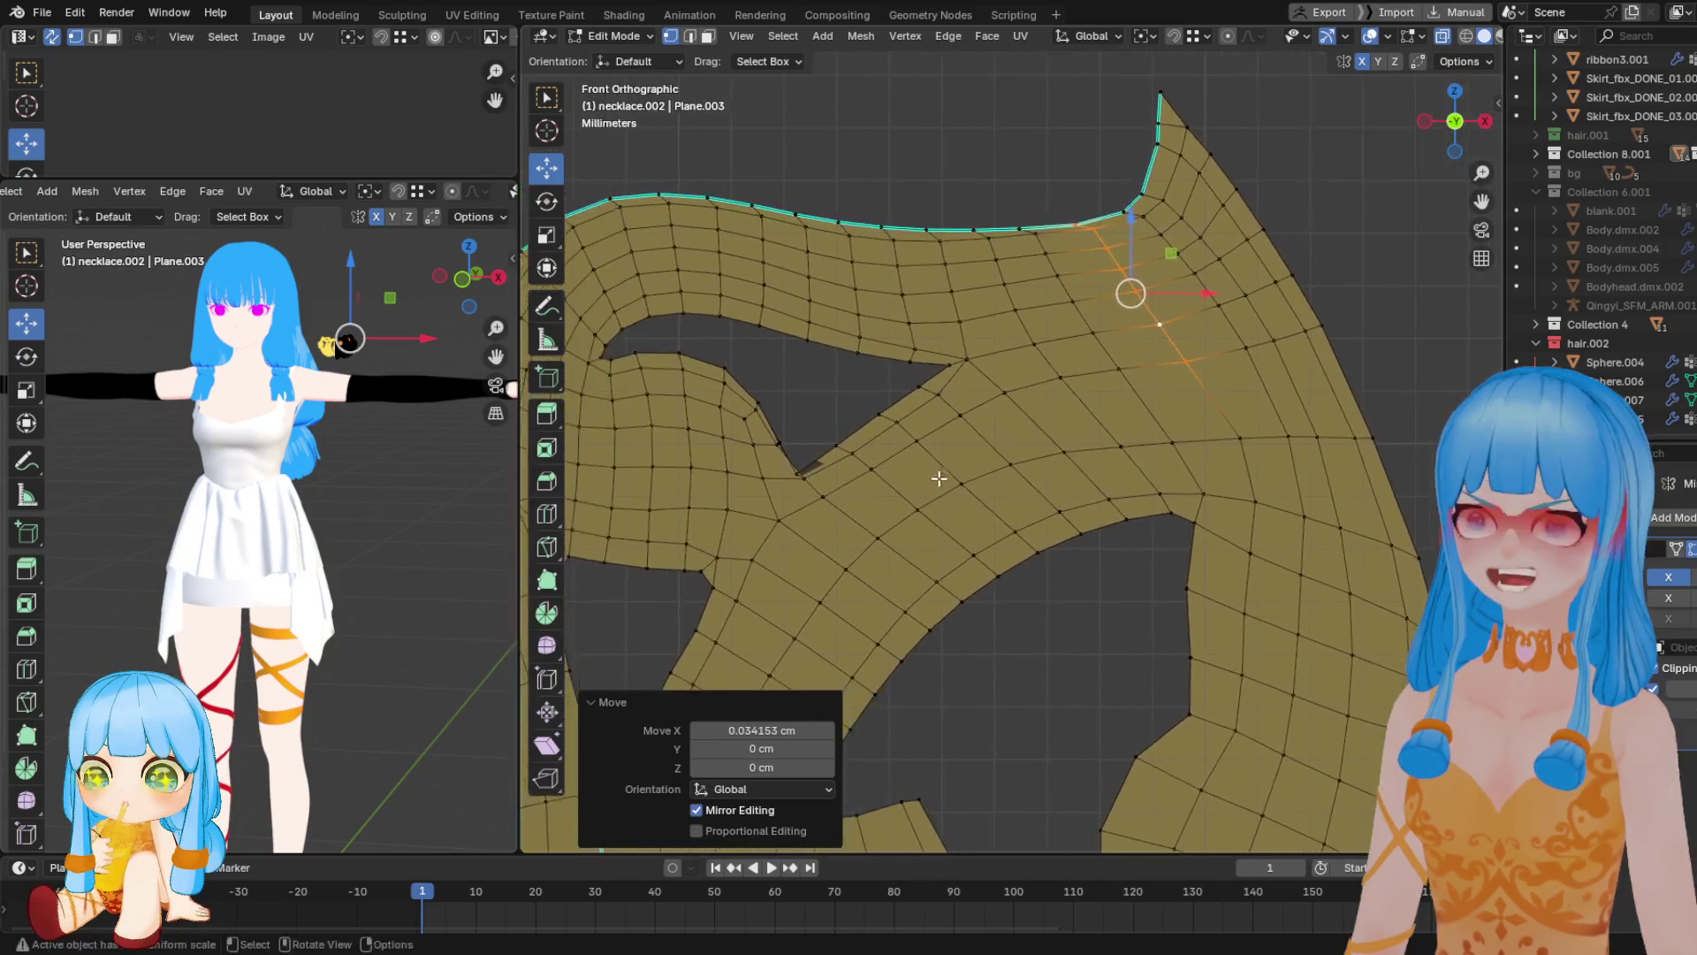
scroll(1032, 422, up, 2)
click(712, 478)
key(g)
click(722, 451)
click(685, 438)
key(g)
click(698, 429)
mouse_move(705, 432)
shift+middle_down()
mouse_move(717, 524)
mouse_move(811, 490)
mouse_move(751, 407)
mouse_move(735, 425)
shift+middle_up()
scroll(736, 424, up, 1)
Nudge four inner vertices slightly to even out spacing around the notch
click(884, 485)
key(g)
click(888, 483)
click(836, 402)
key(g)
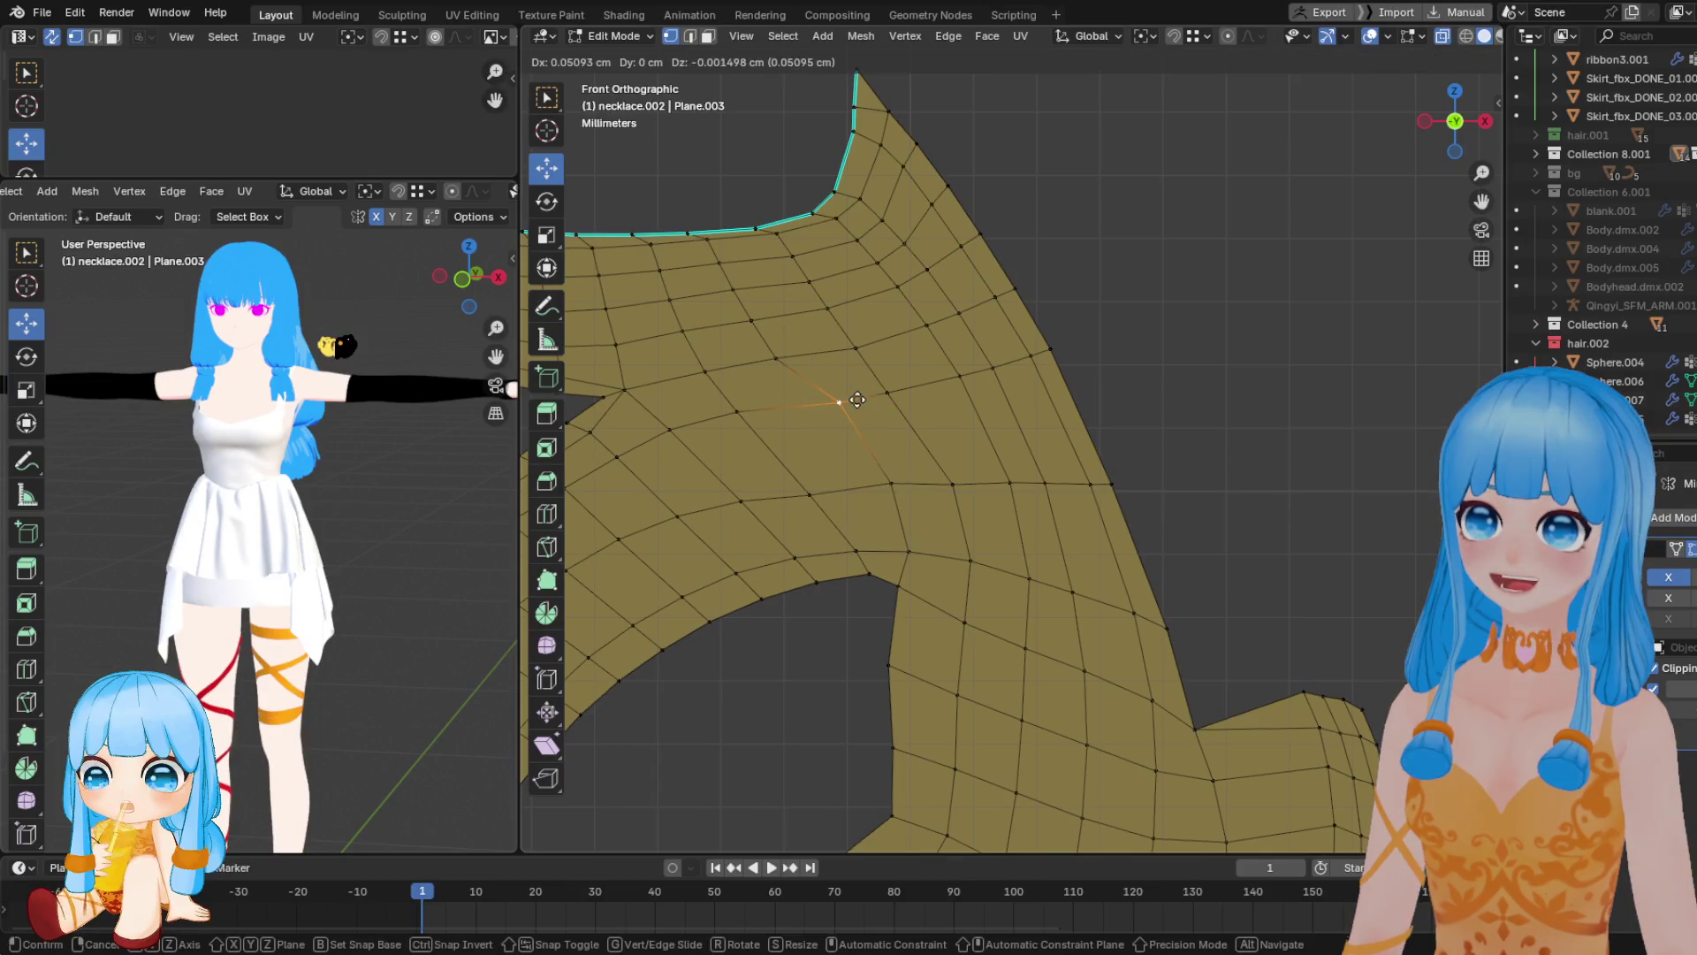
click(848, 395)
click(792, 355)
key(g)
click(792, 353)
click(764, 316)
key(g)
click(769, 314)
Frame the lower-right part of the piece and select the vertex at the lobe's top
scroll(937, 416, down, 5)
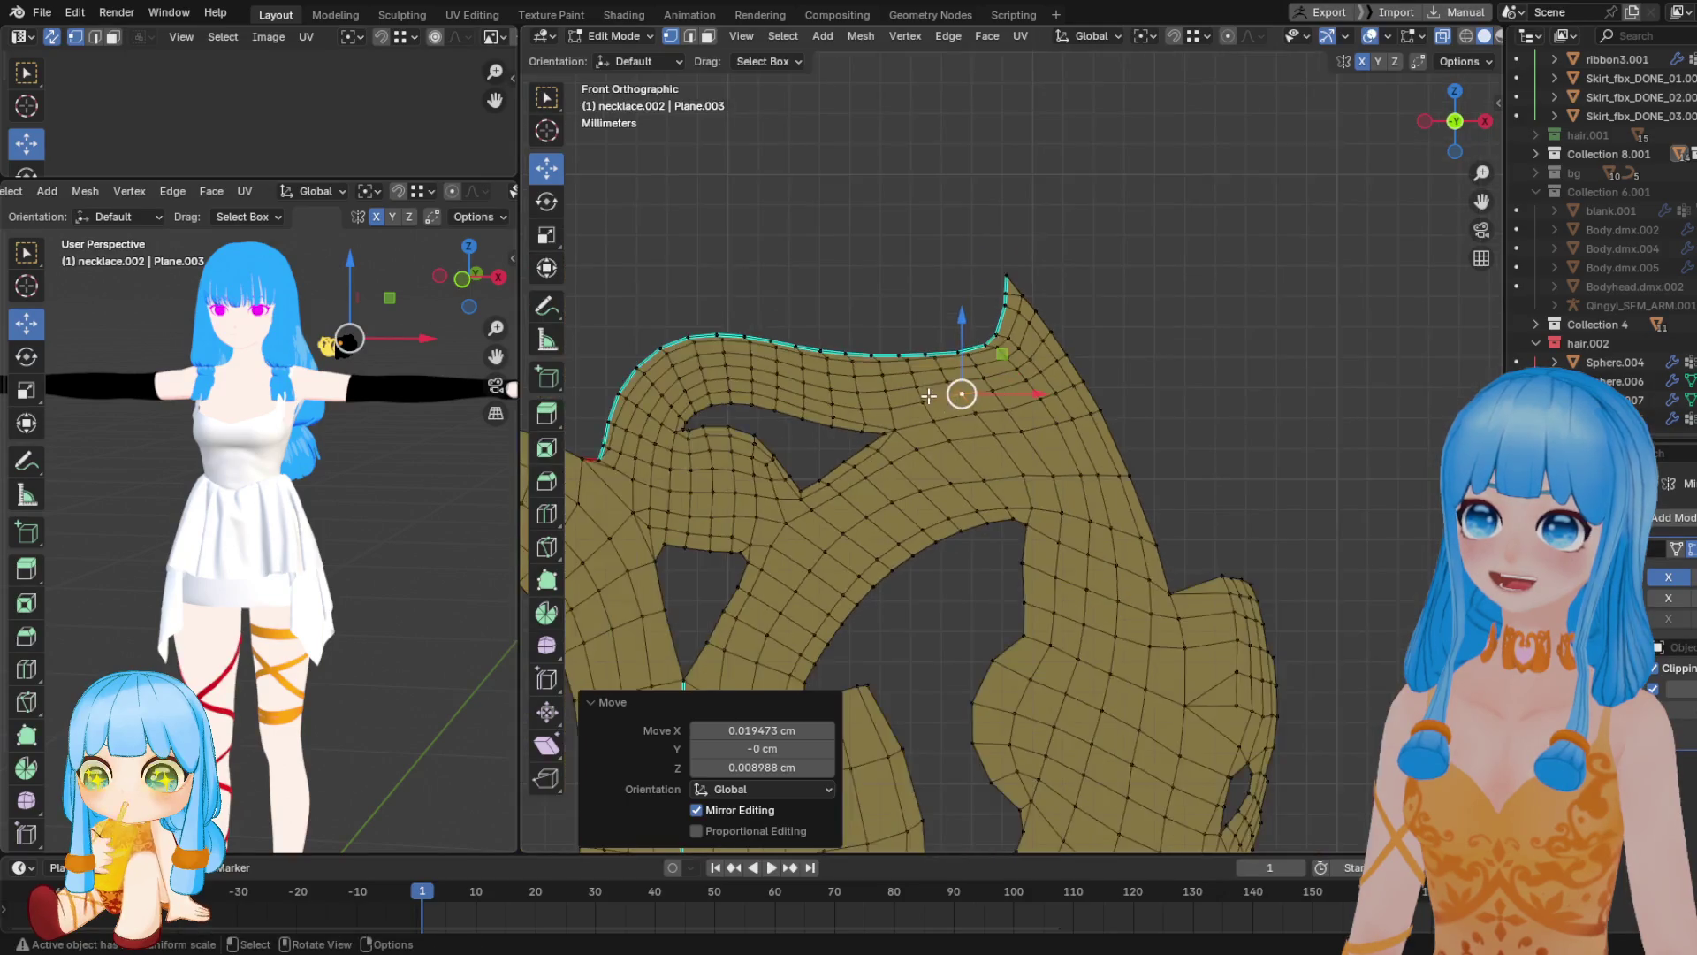
scroll(933, 431, up, 3)
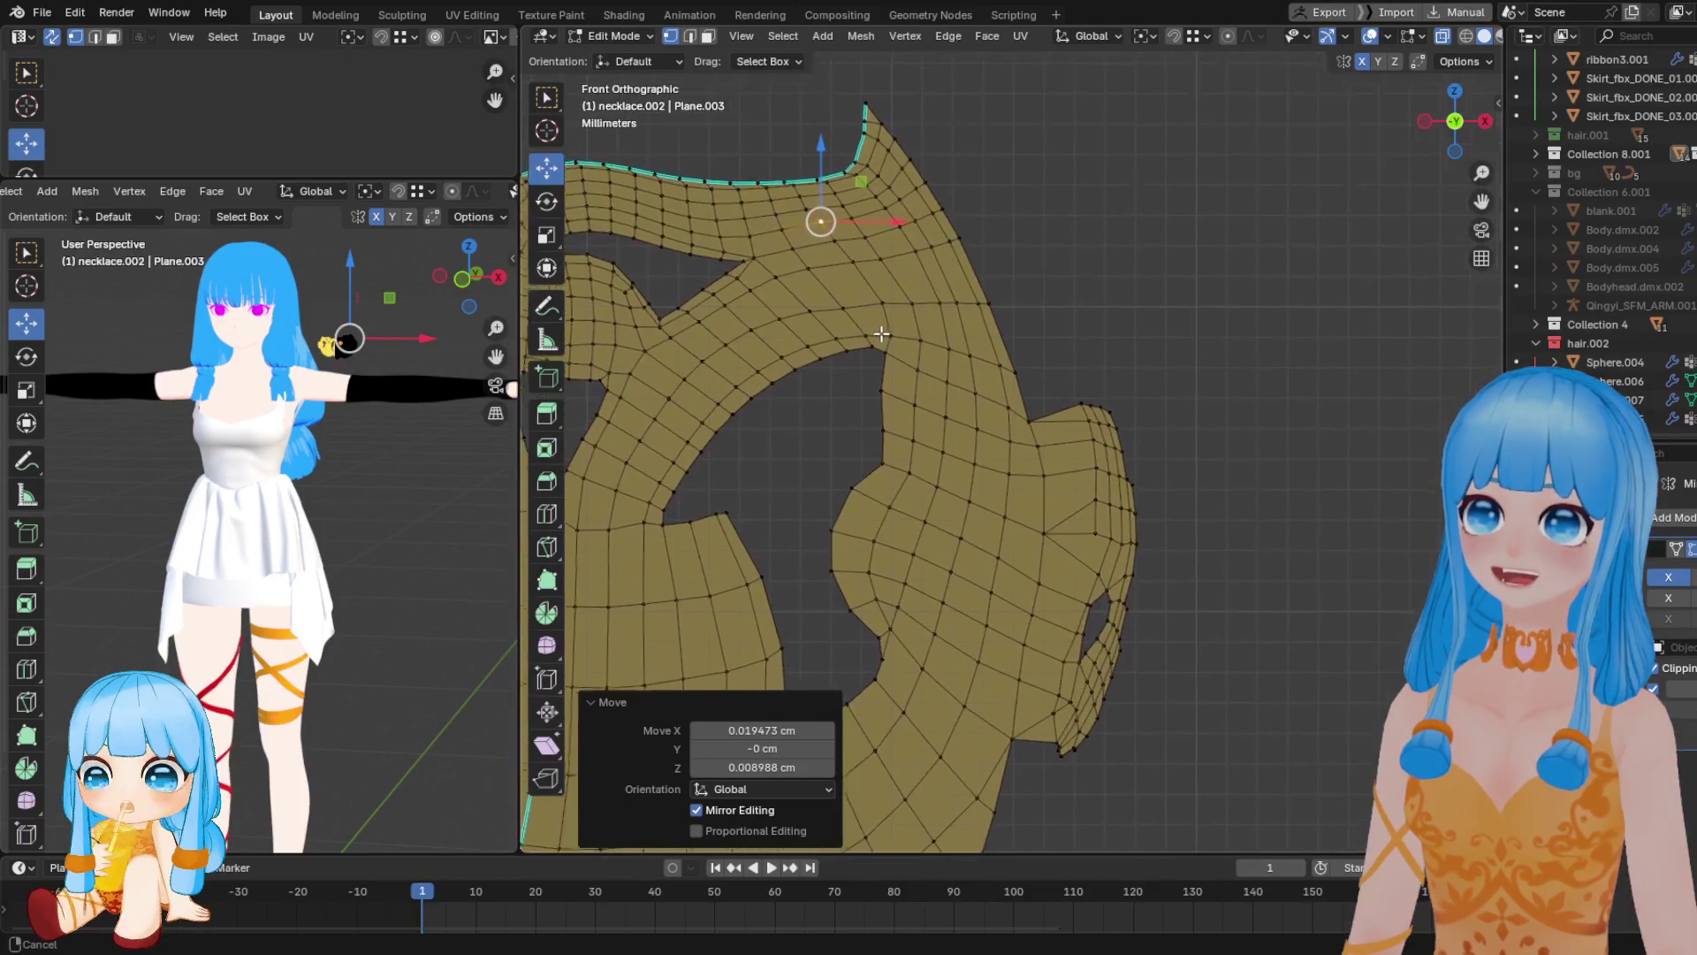
shift+middle_drag(1191, 518, 1045, 498)
scroll(1046, 498, up, 2)
click(1021, 382)
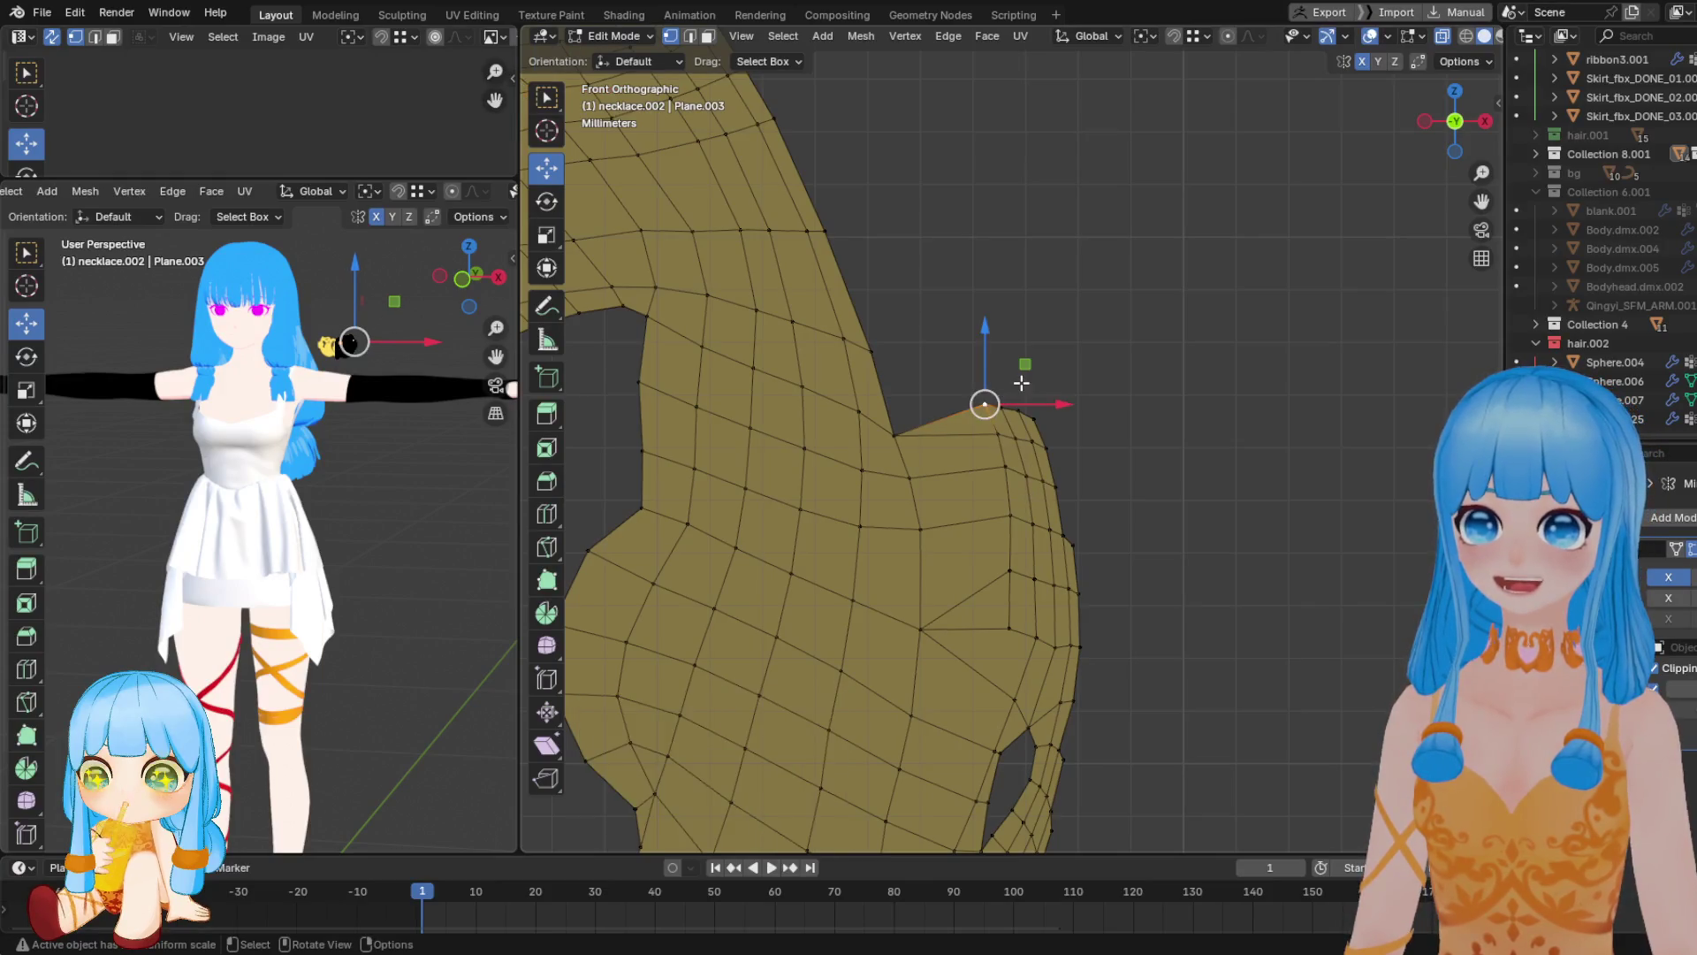
Shift the lobe's top vertex and the one below it to the left
scroll(1002, 411, down, 2)
scroll(993, 409, up, 2)
drag(979, 400, 907, 407)
click(995, 431)
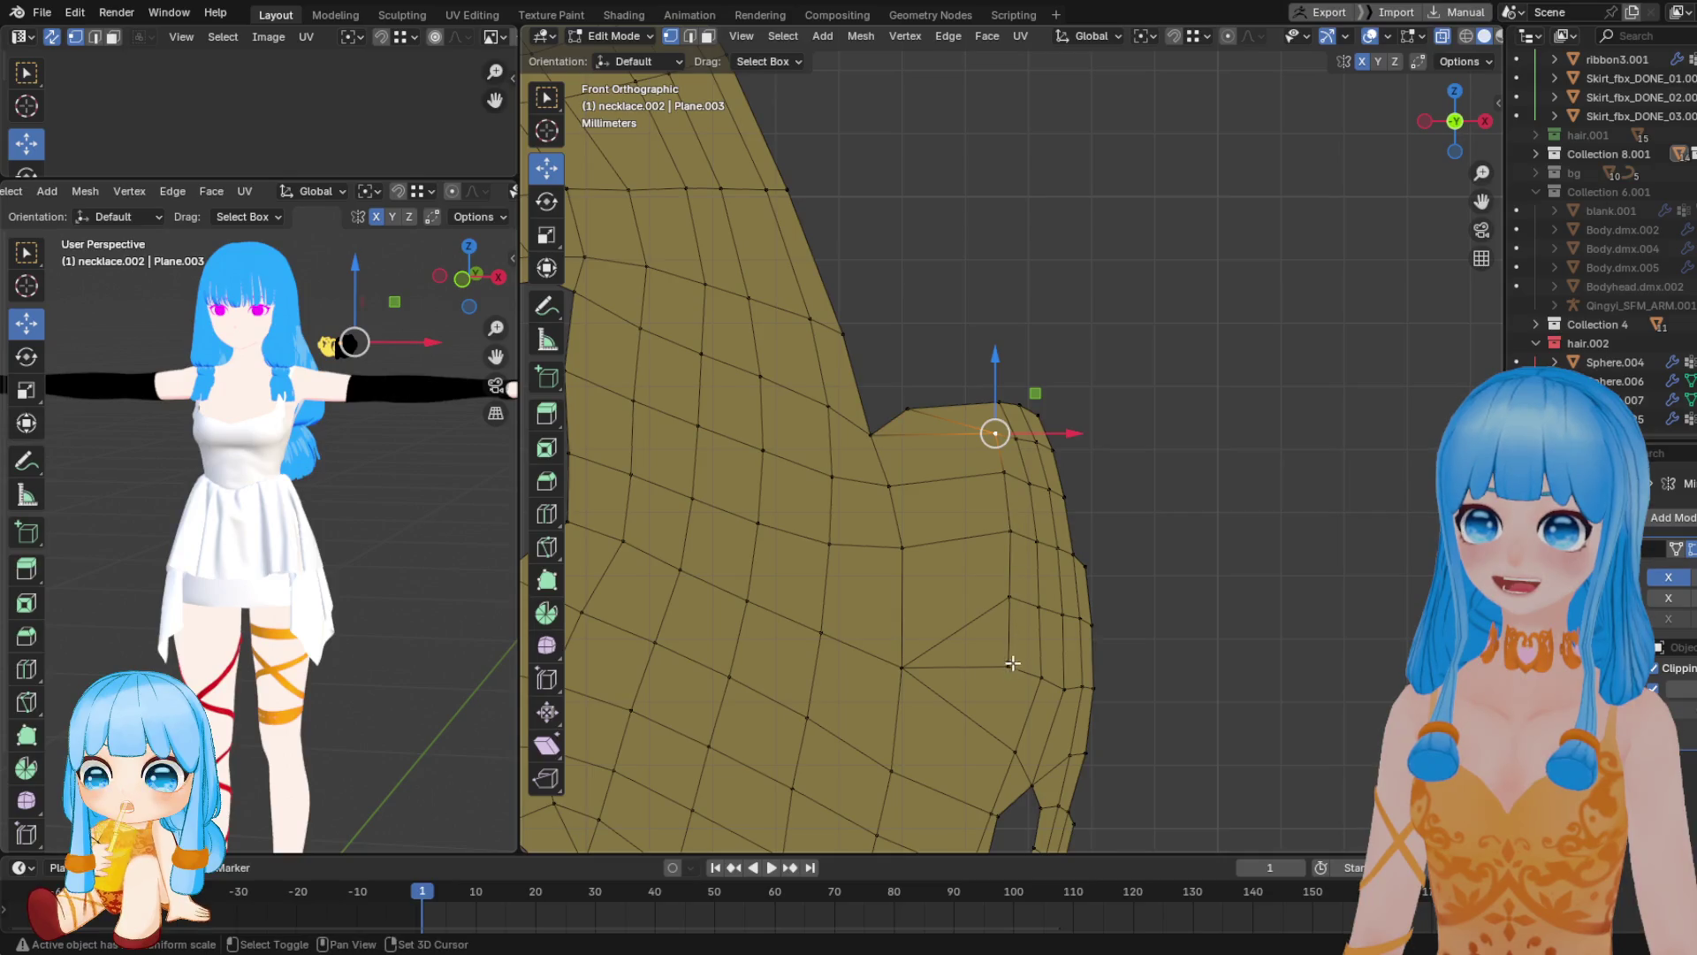
key(g)
click(967, 446)
Reposition the lower lobe vertex, top lobe vertex and edge vertex for smoother spacing
click(1007, 664)
key(g)
click(956, 658)
click(973, 380)
key(g)
click(957, 387)
click(1023, 461)
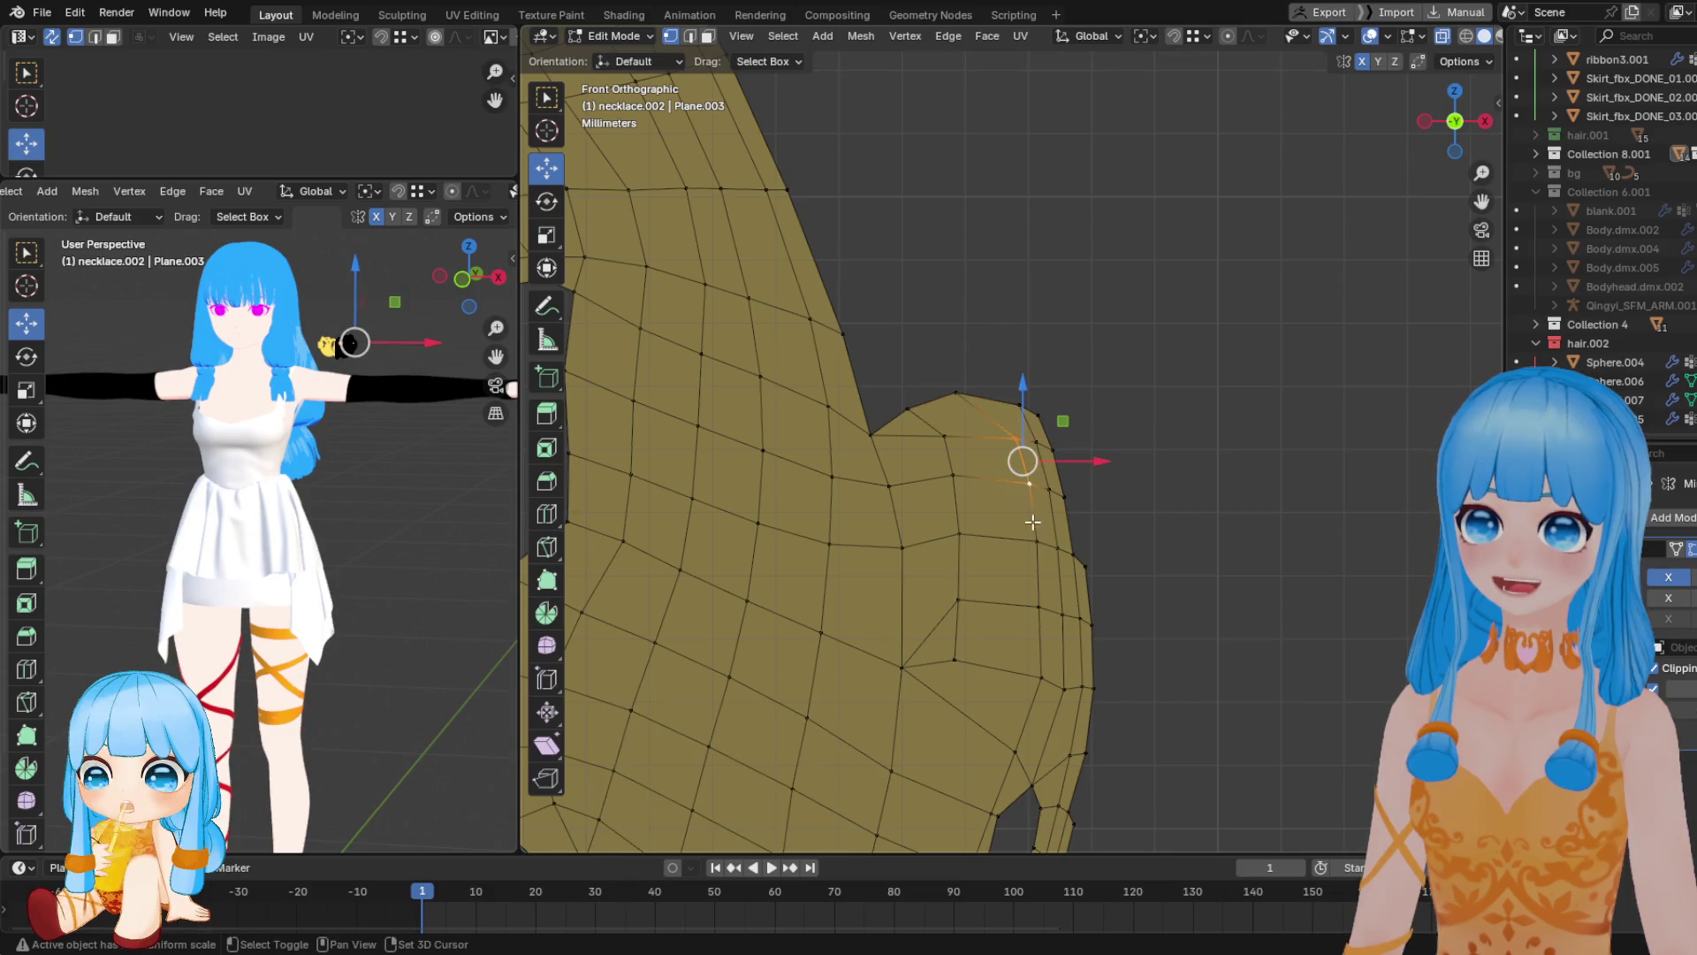
click(1033, 671)
key(g)
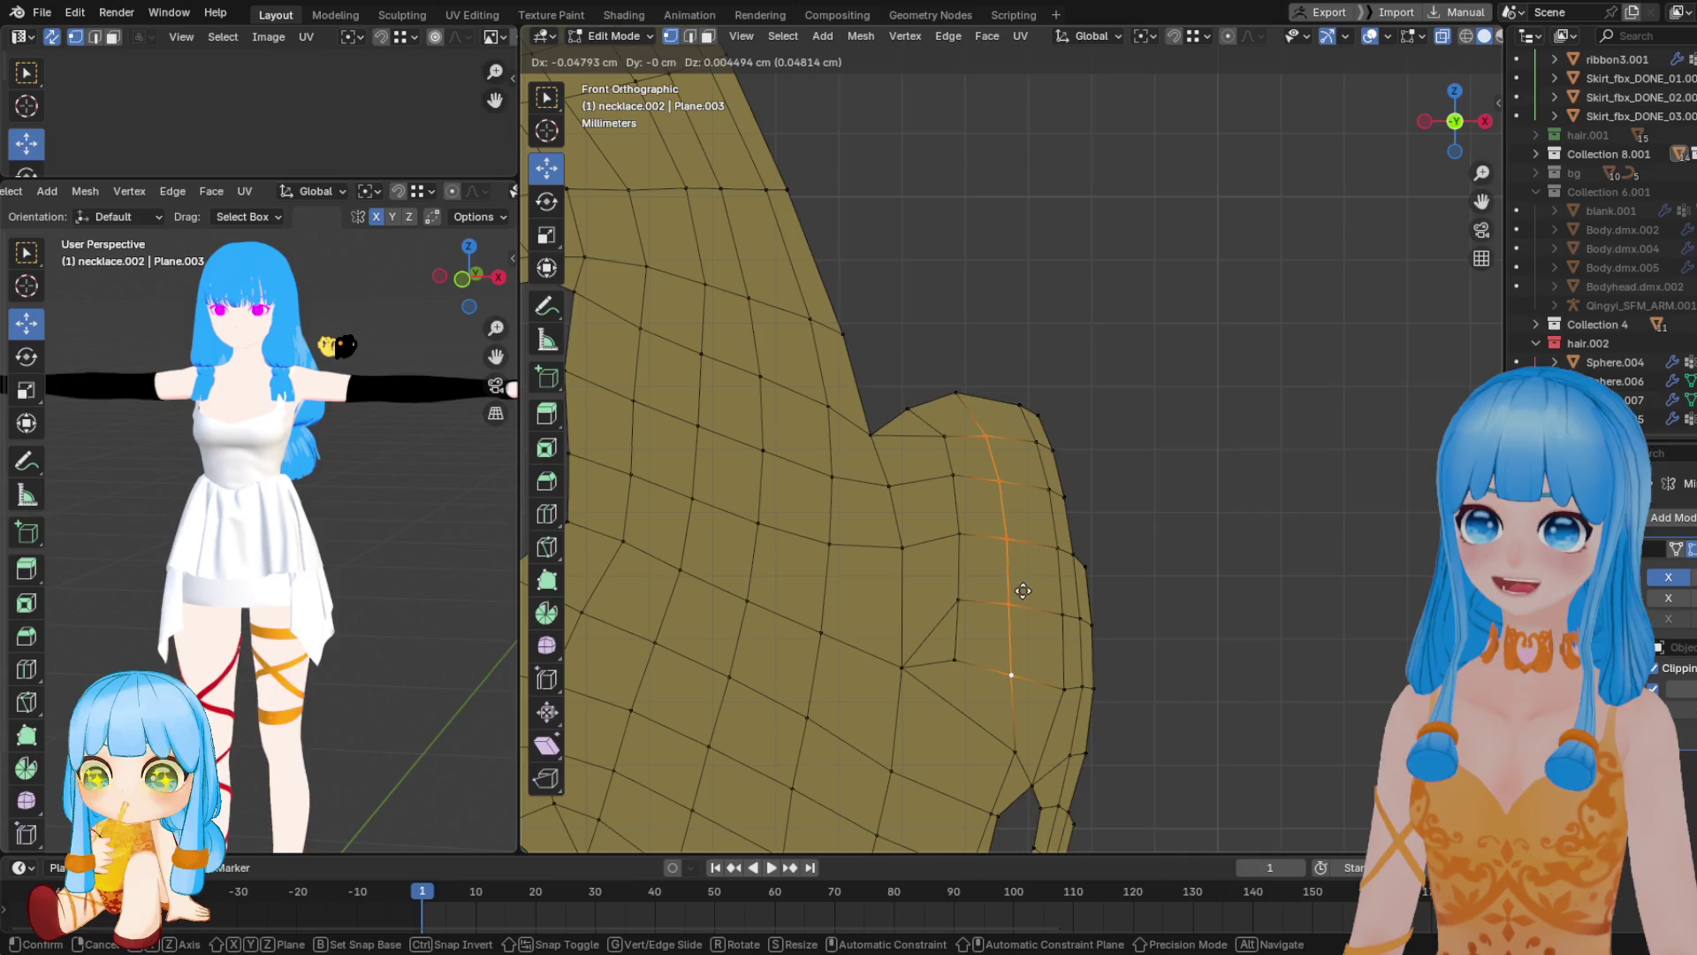
click(1023, 590)
Merge two doubled boundary vertex pairs on the lobe using Merge At Last
mouse_move(1022, 591)
shift+middle_down()
mouse_move(968, 468)
mouse_move(985, 475)
shift+middle_up()
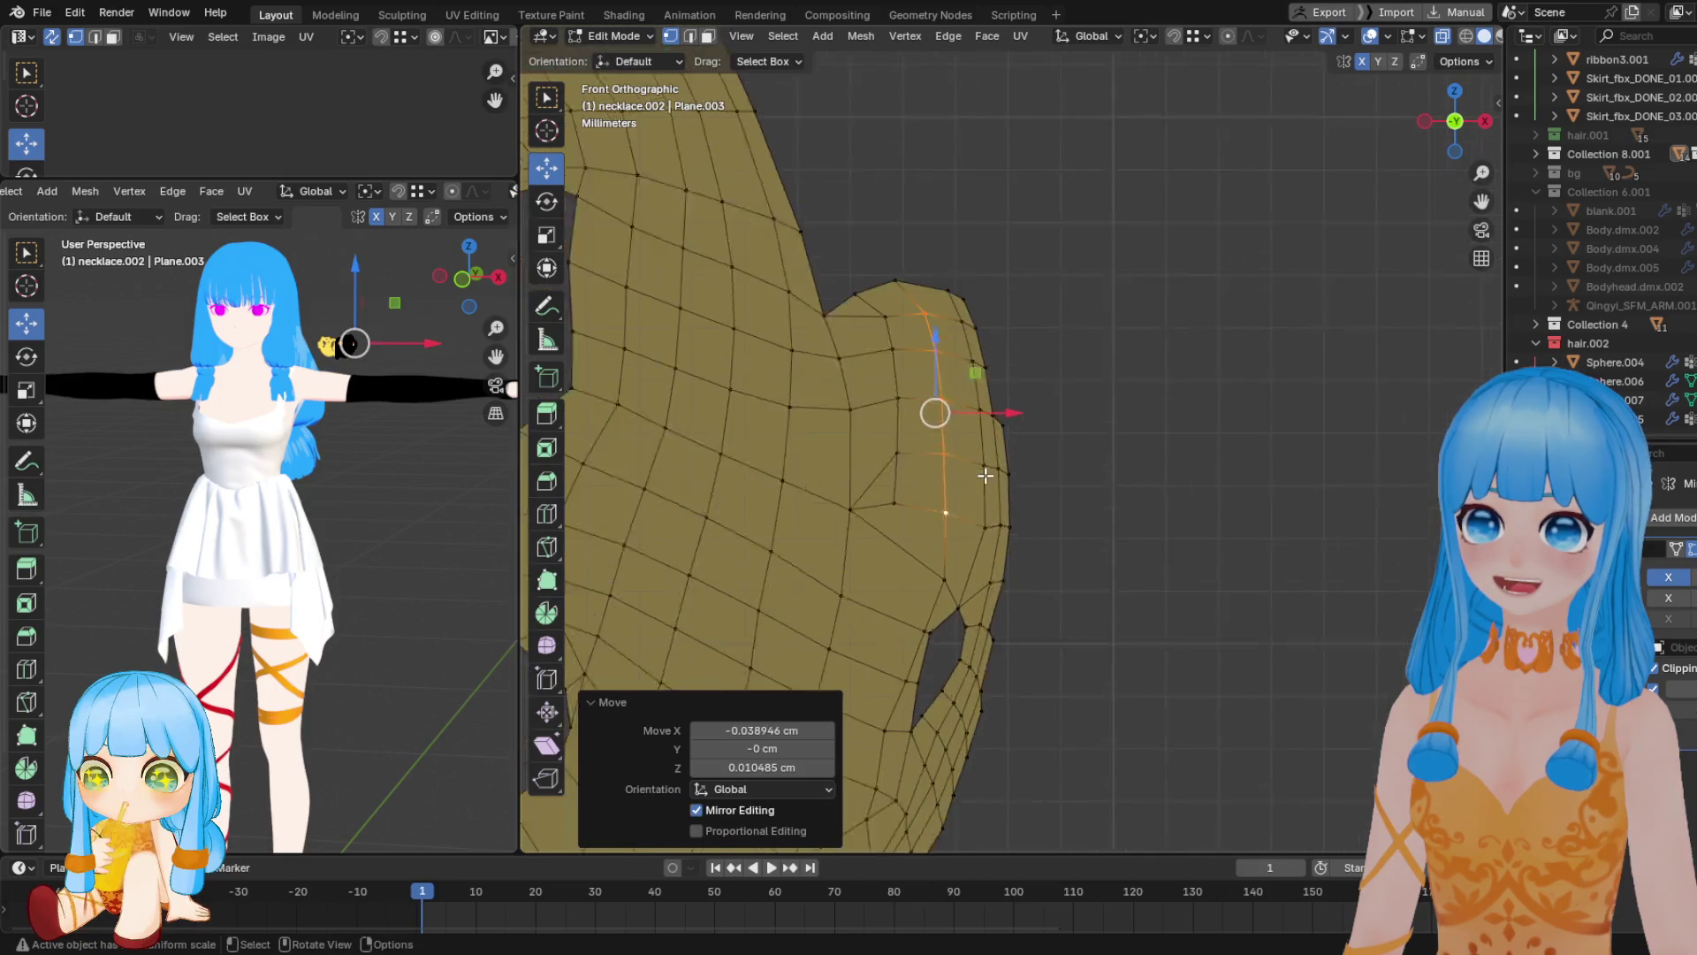
scroll(985, 475, up, 4)
click(973, 390)
shift+click(990, 411)
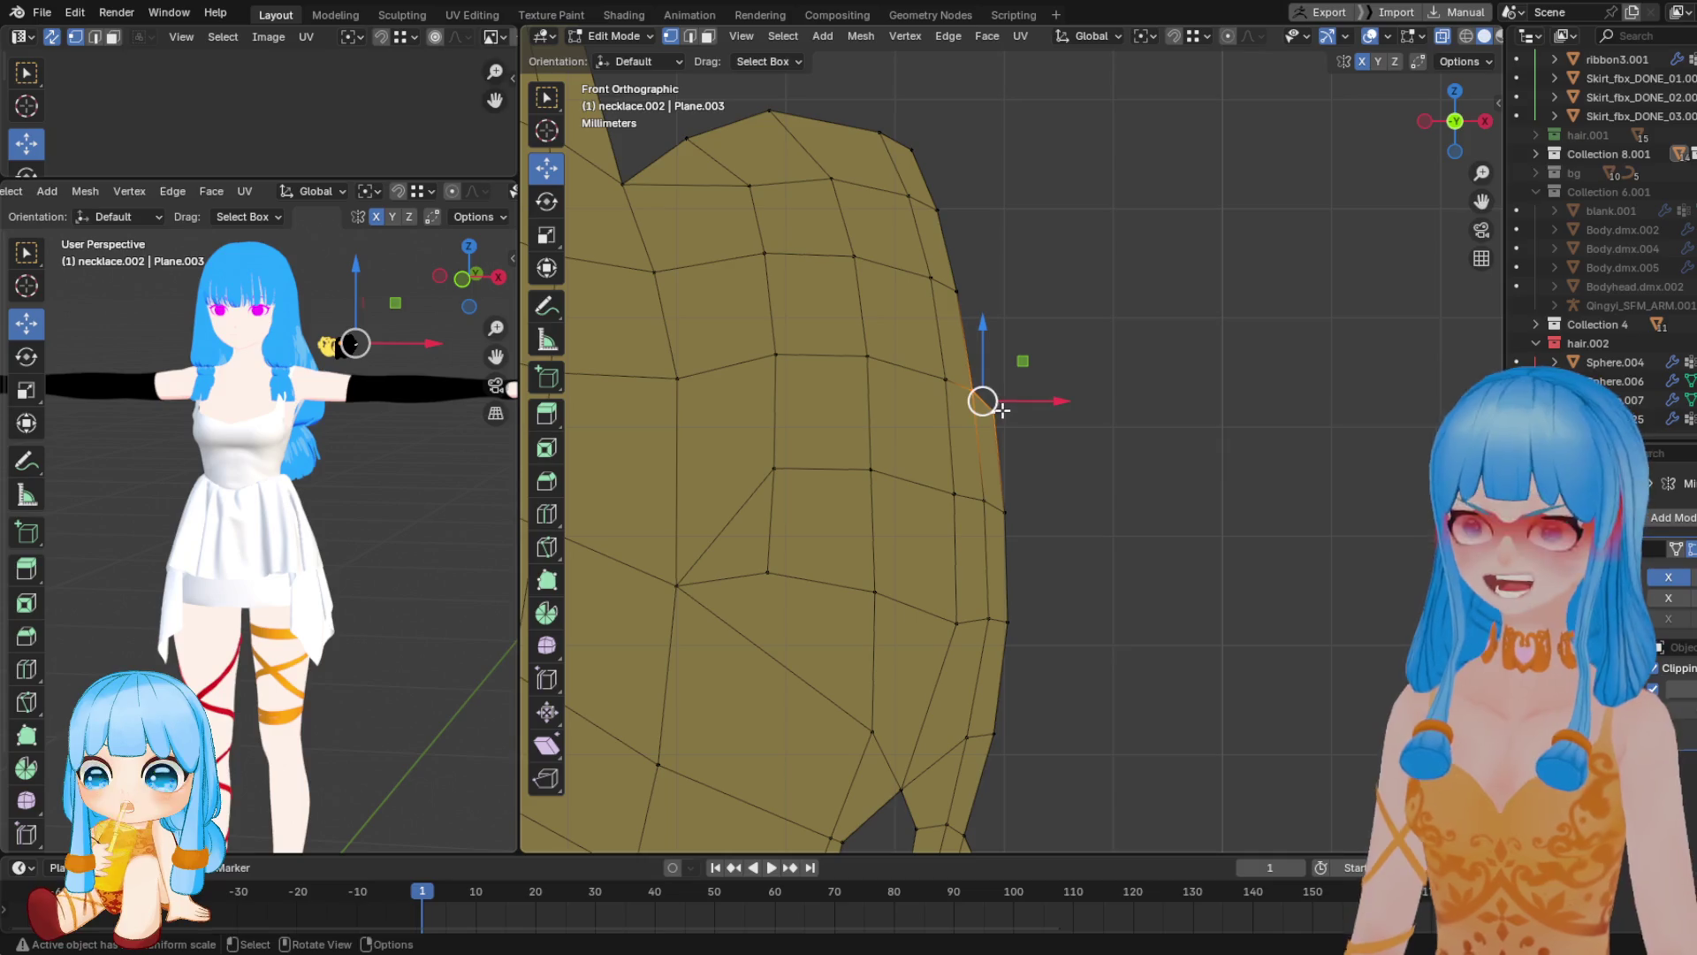
key(m)
click(980, 305)
click(983, 500)
shift+click(1005, 512)
key(m)
click(1016, 587)
Merge the doubled vertex beside the small hole at the last selected vertex
mouse_move(1015, 587)
shift+middle_down()
mouse_move(1012, 426)
mouse_move(1021, 491)
shift+middle_up()
click(999, 566)
mouse_move(977, 651)
shift+middle_down()
mouse_move(1004, 454)
mouse_move(1042, 389)
shift+middle_up()
shift+click(997, 463)
key(m)
click(1015, 496)
click(1015, 402)
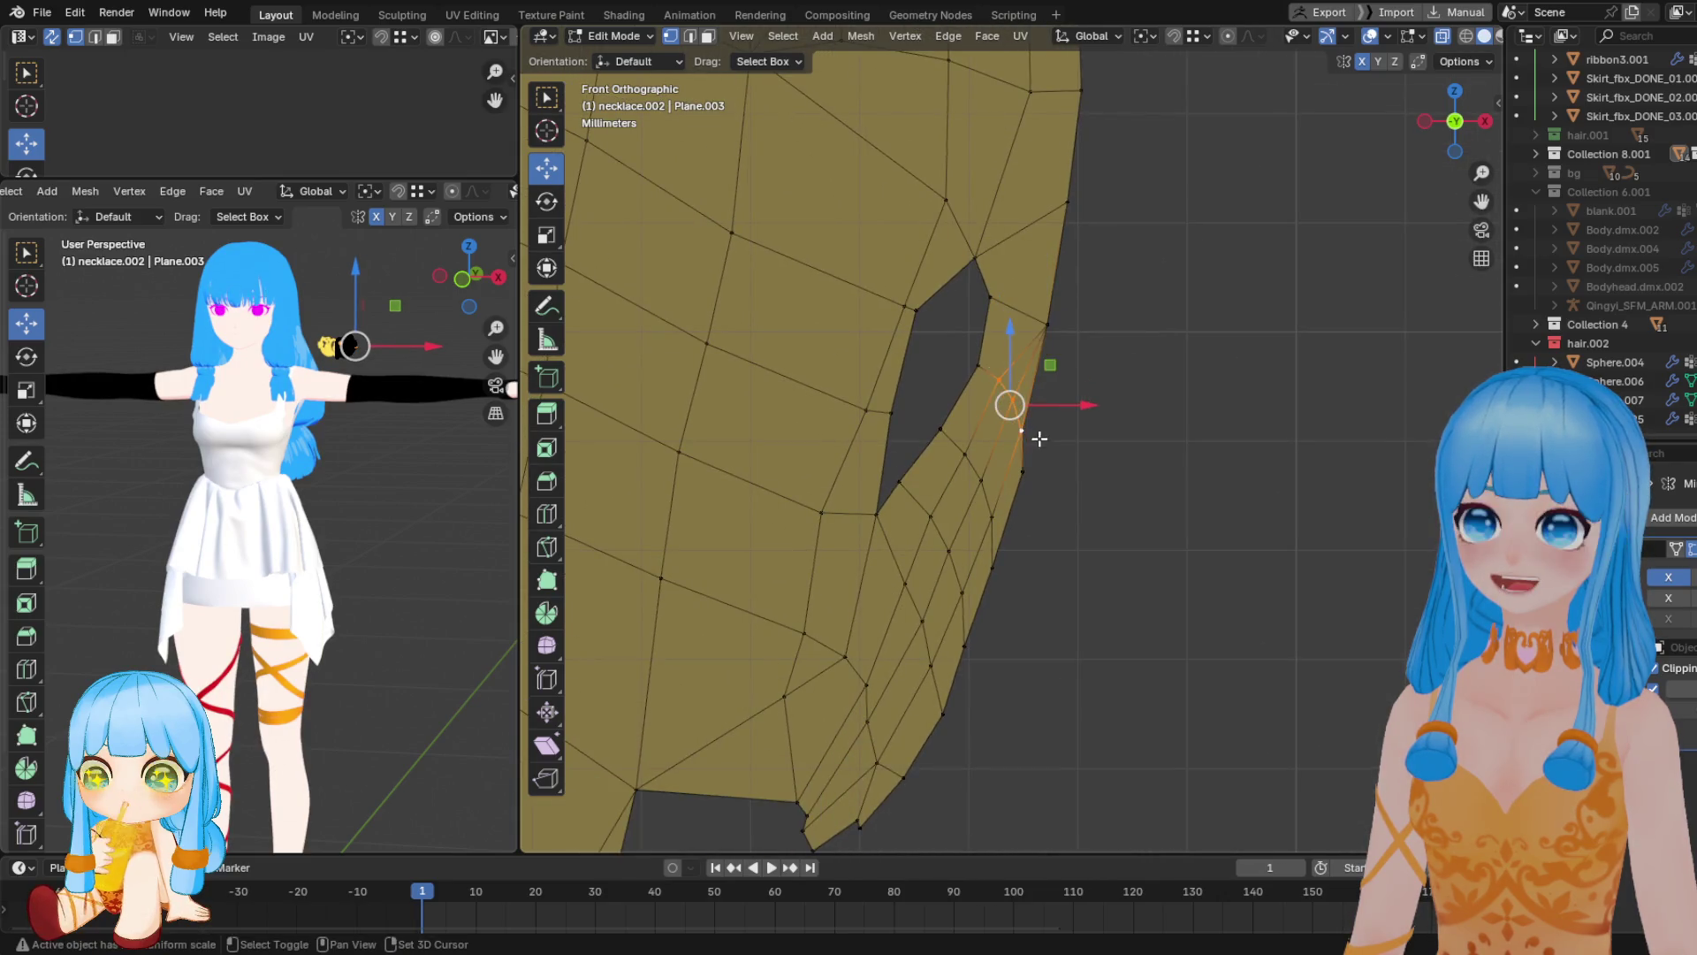
Merge the selected vertex pair at the last vertex, then move a lower-edge vertex left
key(m)
click(1028, 478)
scroll(943, 512, down, 1)
mouse_move(943, 512)
shift+middle_down()
mouse_move(1008, 405)
mouse_move(997, 453)
shift+middle_up()
click(910, 597)
key(g)
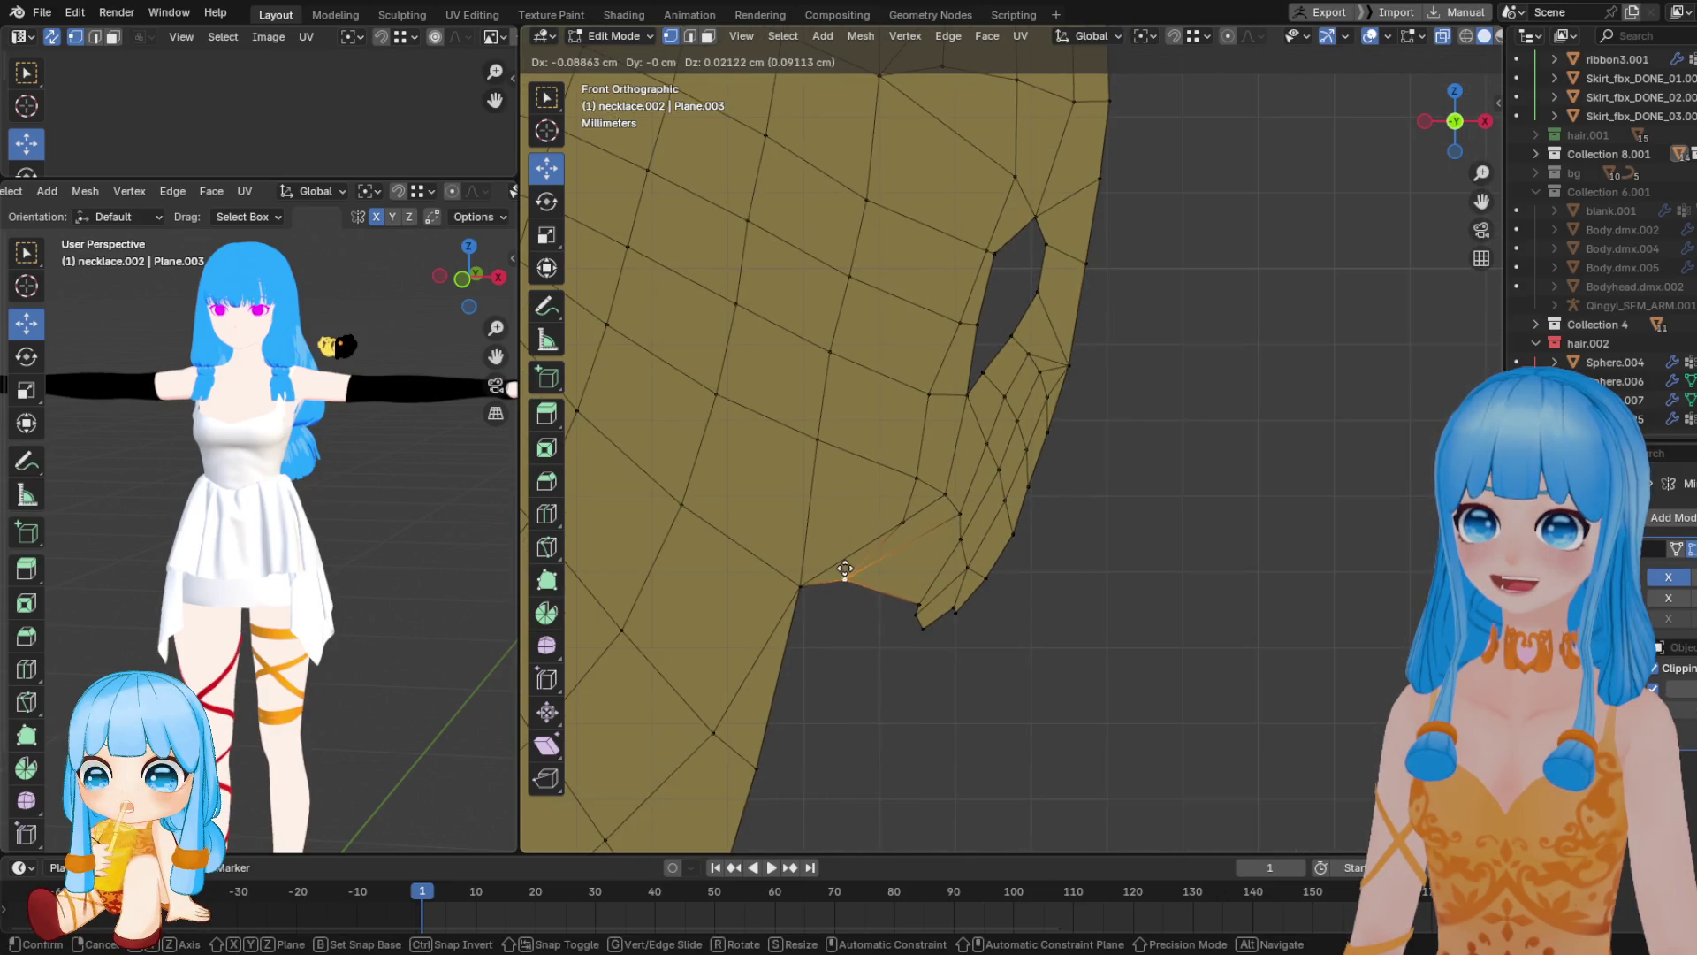
click(846, 569)
Move the selected vertex again and merge it into its neighbour
scroll(951, 474, up, 3)
key(g)
click(966, 357)
scroll(987, 371, down, 3)
scroll(990, 398, up, 3)
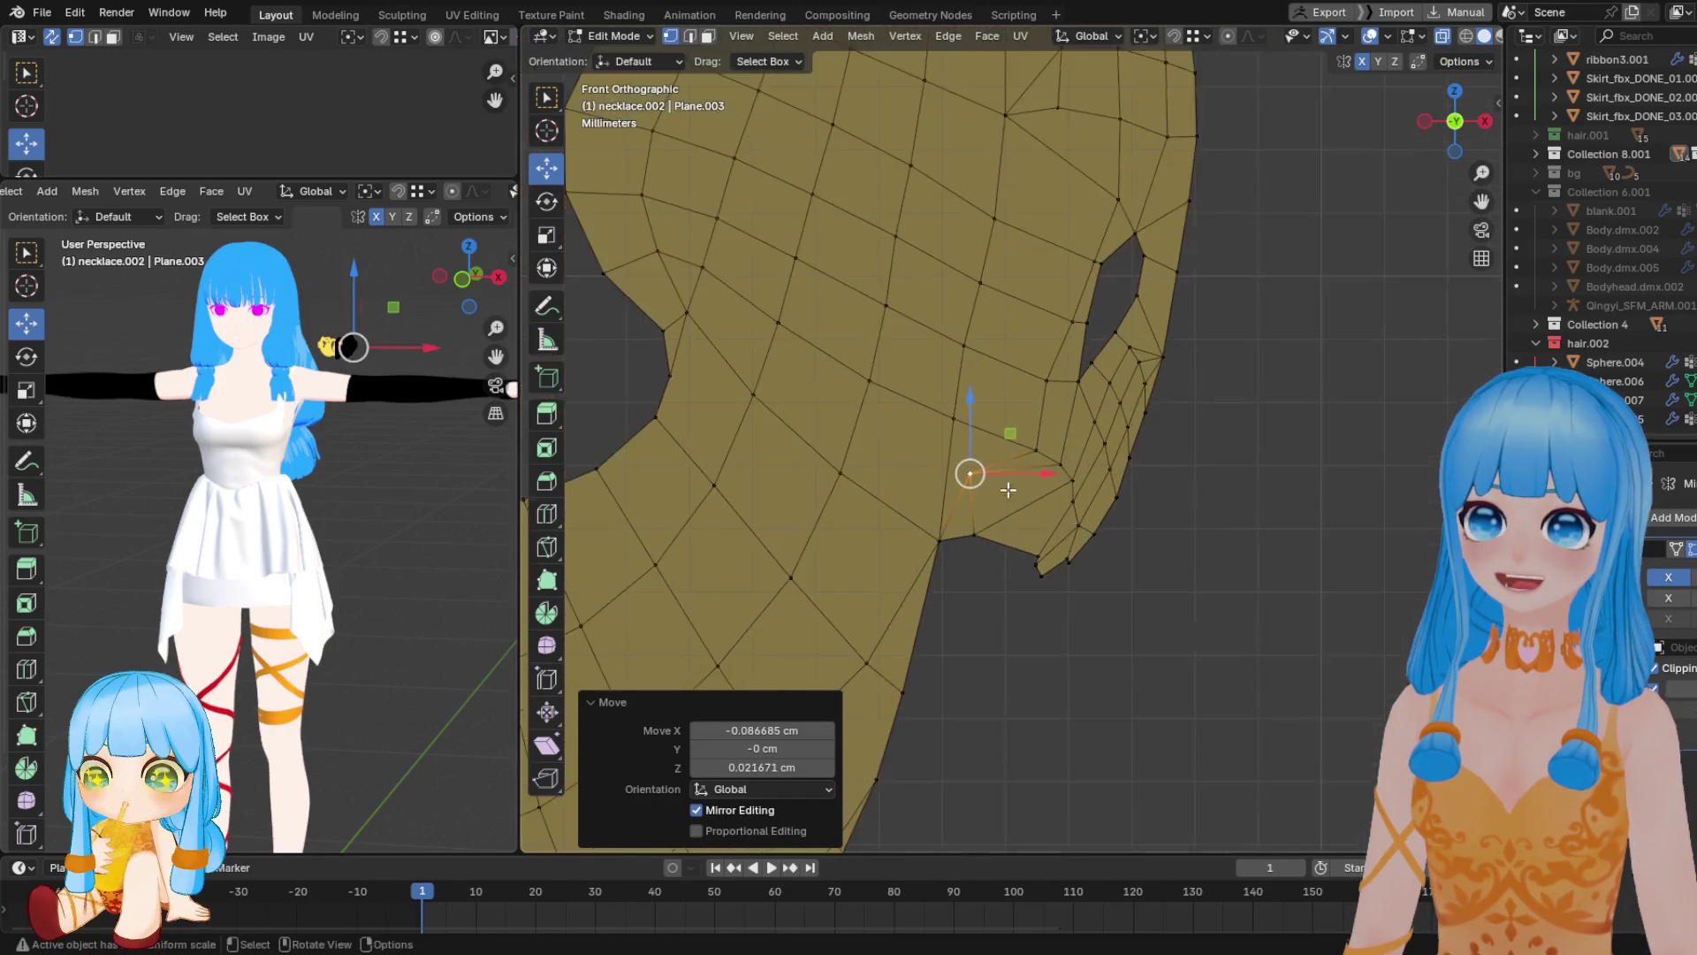
key(m)
click(977, 530)
Reposition three vertices beside the hole for more even spacing
scroll(1007, 513, up, 2)
click(1042, 453)
key(g)
click(1004, 429)
click(1053, 368)
key(g)
click(994, 306)
key(g)
click(1038, 341)
Shift a vertex left and adjust the vertices near the hole's top
click(1004, 436)
key(g)
click(984, 428)
click(1082, 295)
key(g)
click(1023, 281)
scroll(1022, 281, down, 2)
click(1111, 220)
key(g)
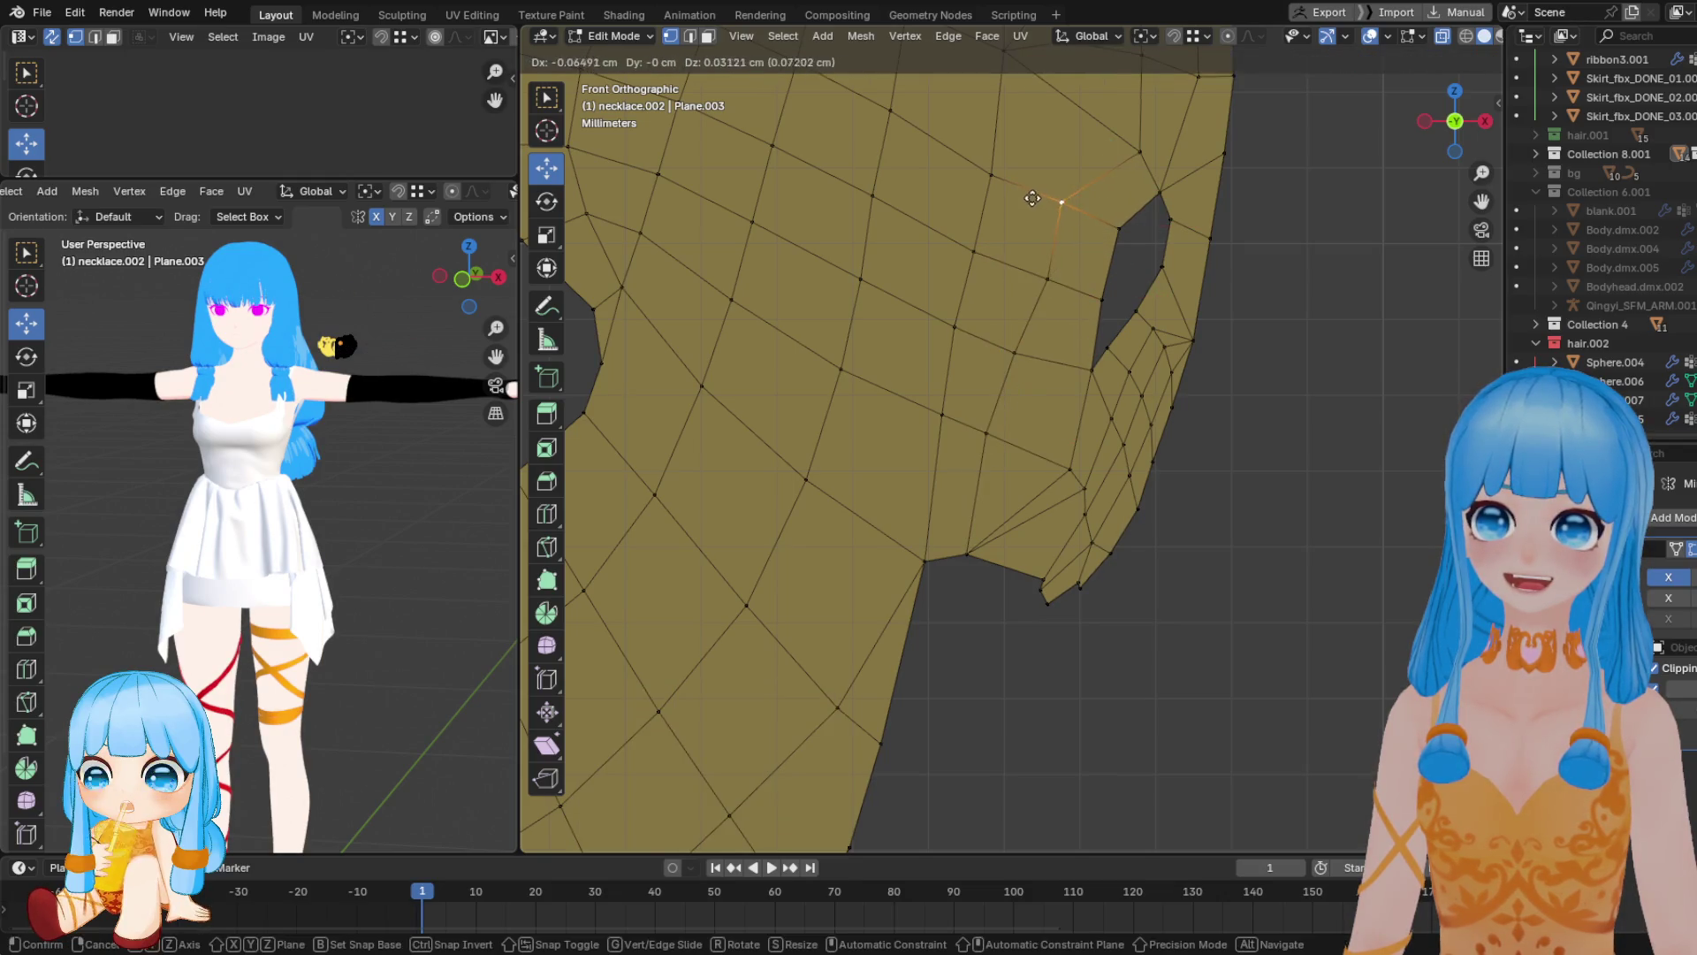
click(1061, 197)
Move a vertex up-left and merge its neighbouring vertex into it
shift+middle_drag(1074, 331, 1058, 407)
scroll(1060, 408, up, 2)
click(1079, 474)
key(g)
click(1047, 463)
click(1060, 507)
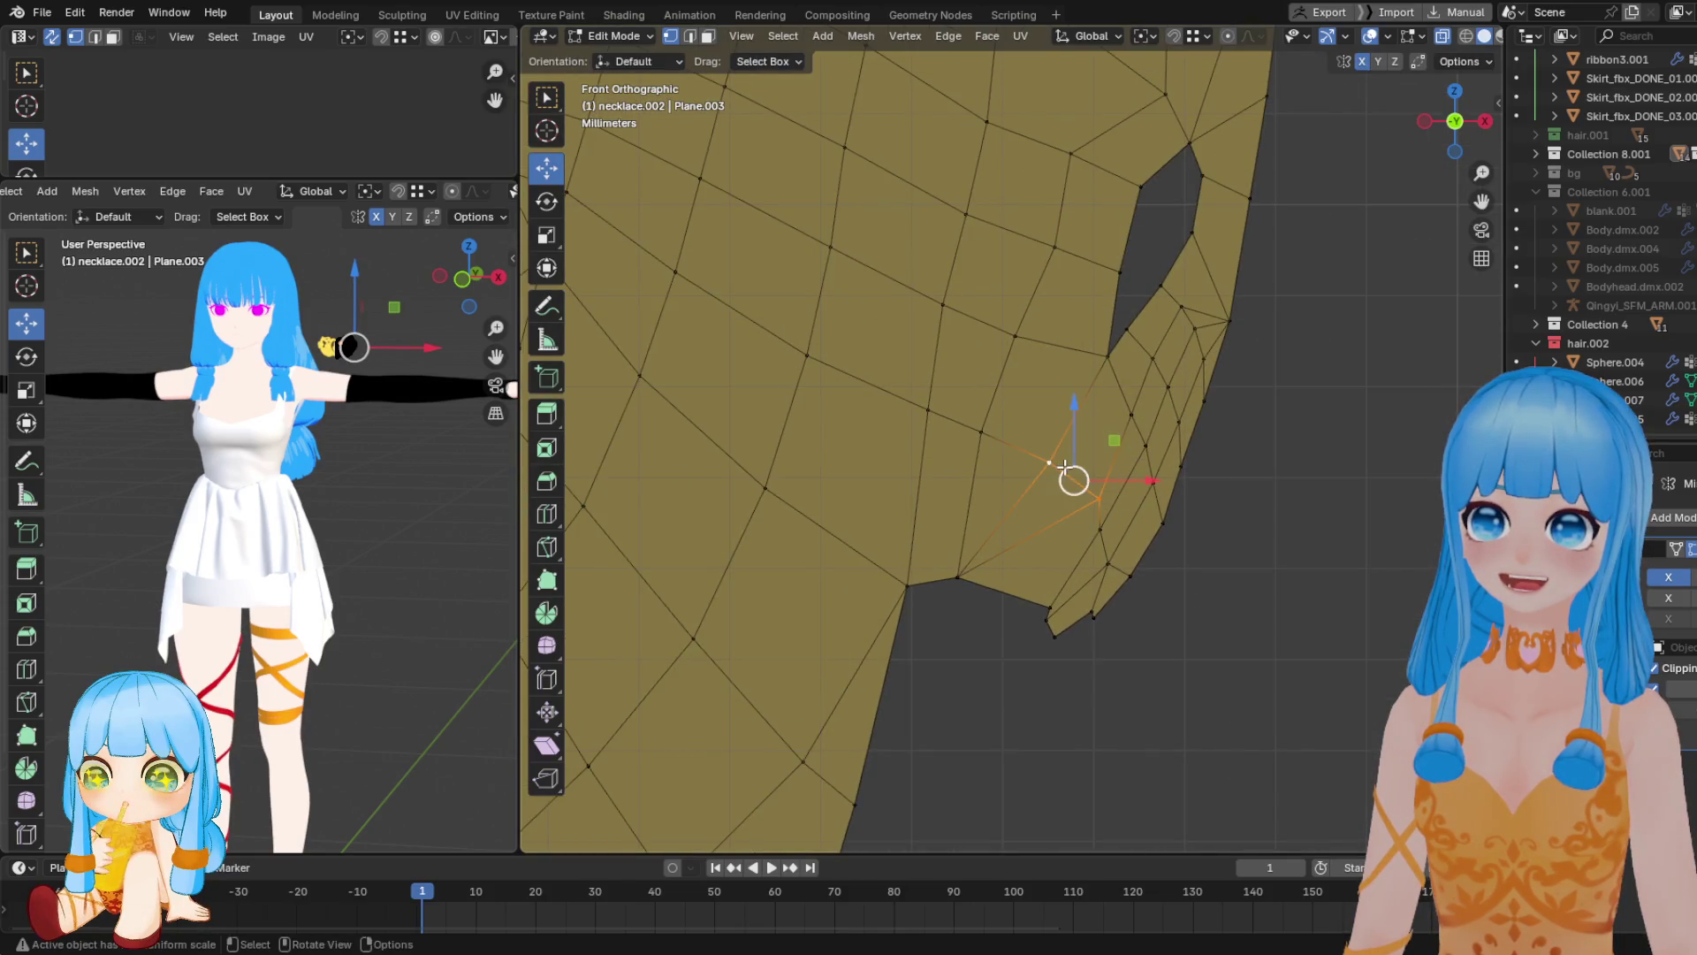
key(m)
click(1064, 467)
Merge pairs of vertices around the hole, ending at the vertex at its top
click(1129, 411)
shift+click(1107, 356)
key(m)
click(1108, 356)
shift+click(1137, 333)
key(m)
click(1137, 333)
click(1162, 286)
key(m)
click(1186, 294)
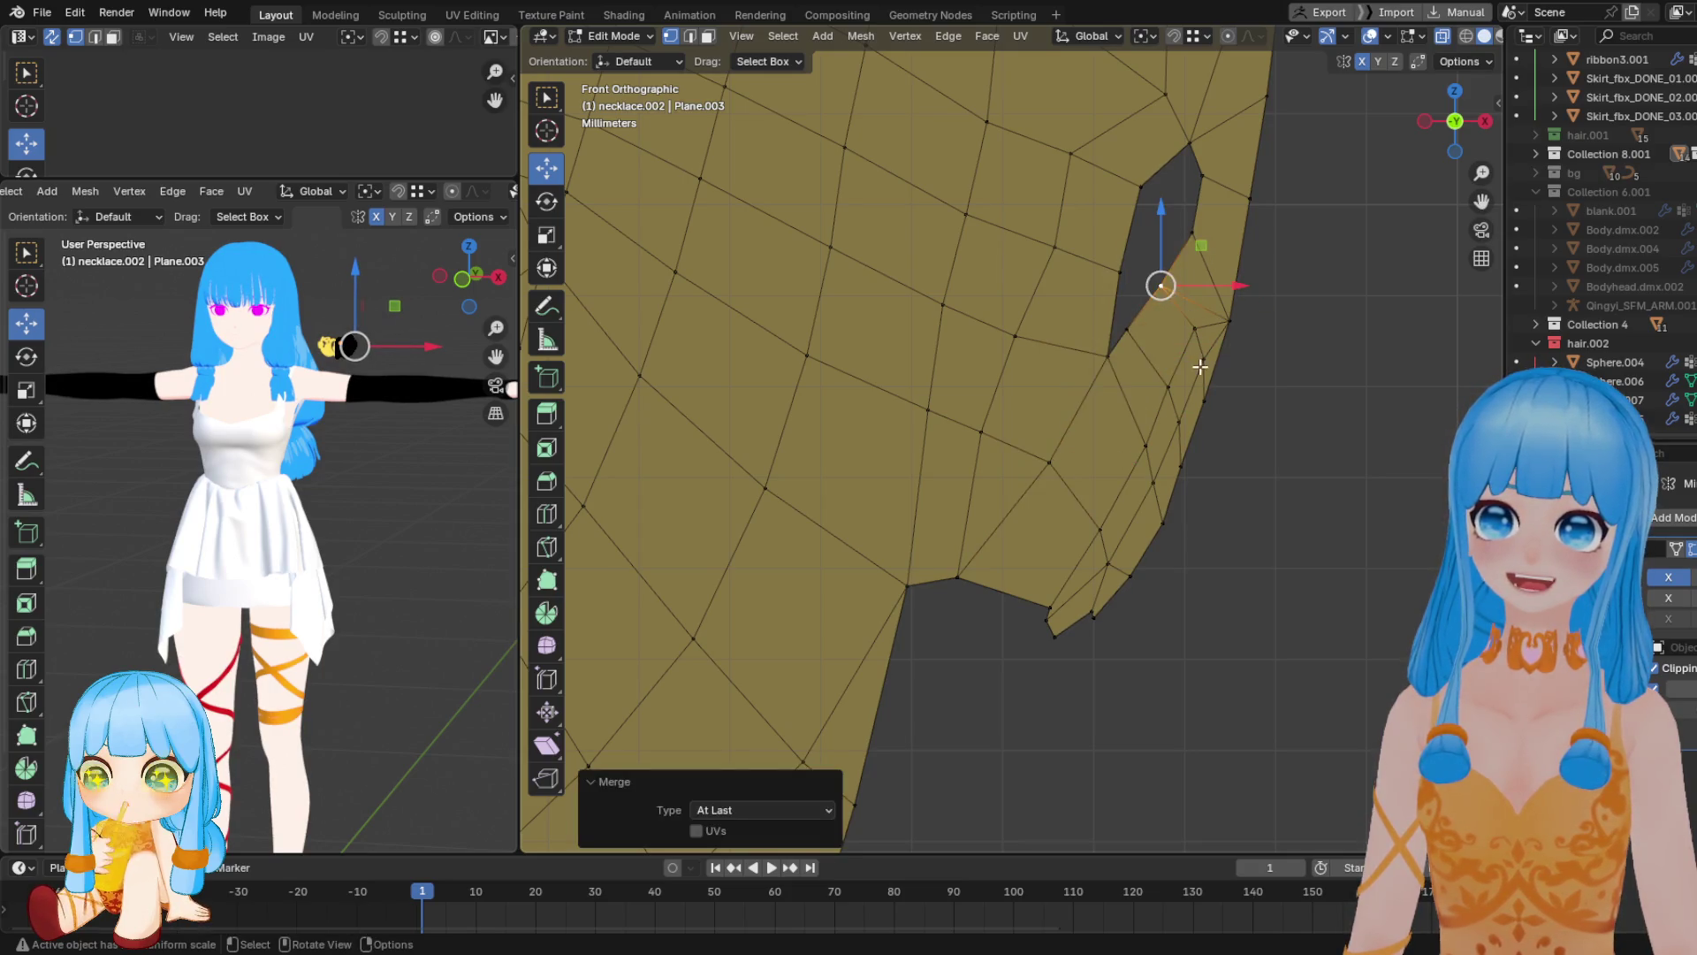
Merge pairs of bottom-edge vertices, sliding one bottom vertex right between merges
shift+middle_drag(1199, 366, 1184, 318)
click(1031, 563)
shift+click(972, 562)
key(m)
click(1029, 578)
mouse_move(1029, 578)
mouse_down()
mouse_move(1017, 590)
mouse_move(1074, 583)
mouse_up()
shift+click(1082, 570)
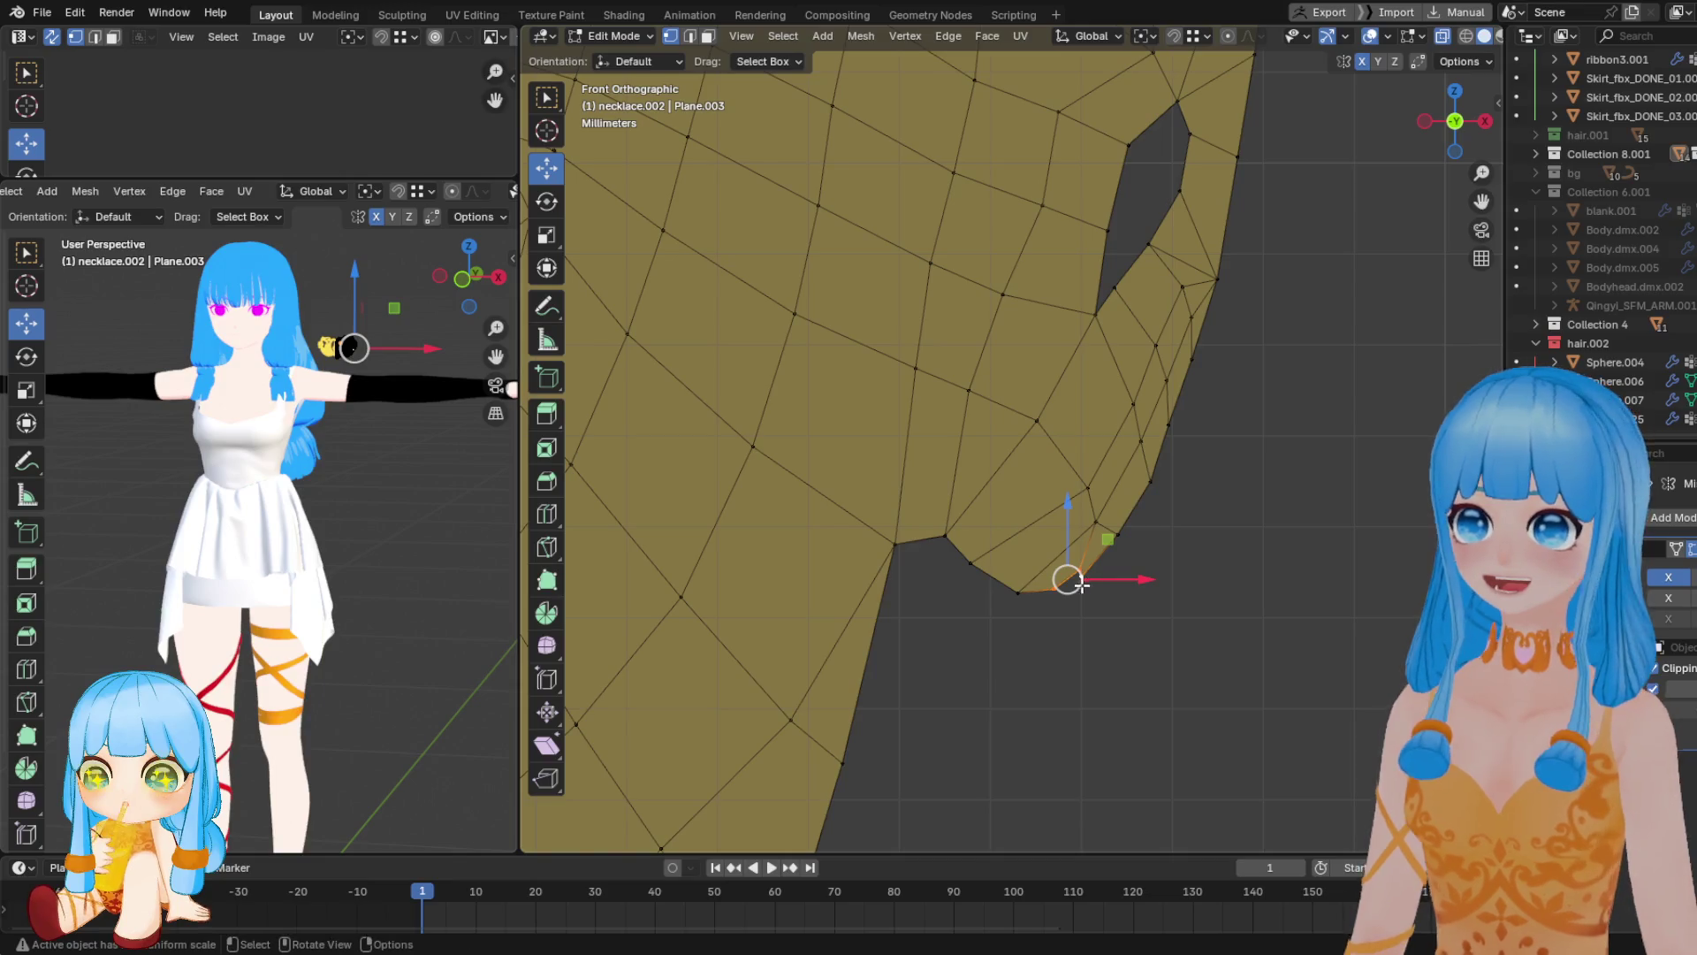
key(m)
click(1118, 533)
Nudge the merged vertex and several bottom vertices into evenly spaced positions
drag(1116, 536, 1078, 559)
click(968, 559)
drag(966, 557, 921, 525)
click(973, 555)
click(920, 528)
click(1049, 558)
drag(1048, 558, 1017, 556)
click(1088, 486)
drag(1088, 486, 1074, 461)
click(1096, 522)
drag(1096, 522, 1078, 494)
Adjust the hole-tip vertex and lower-right edge vertices, undoing two unwanted moves
shift+middle_drag(1135, 449, 1033, 602)
click(1015, 449)
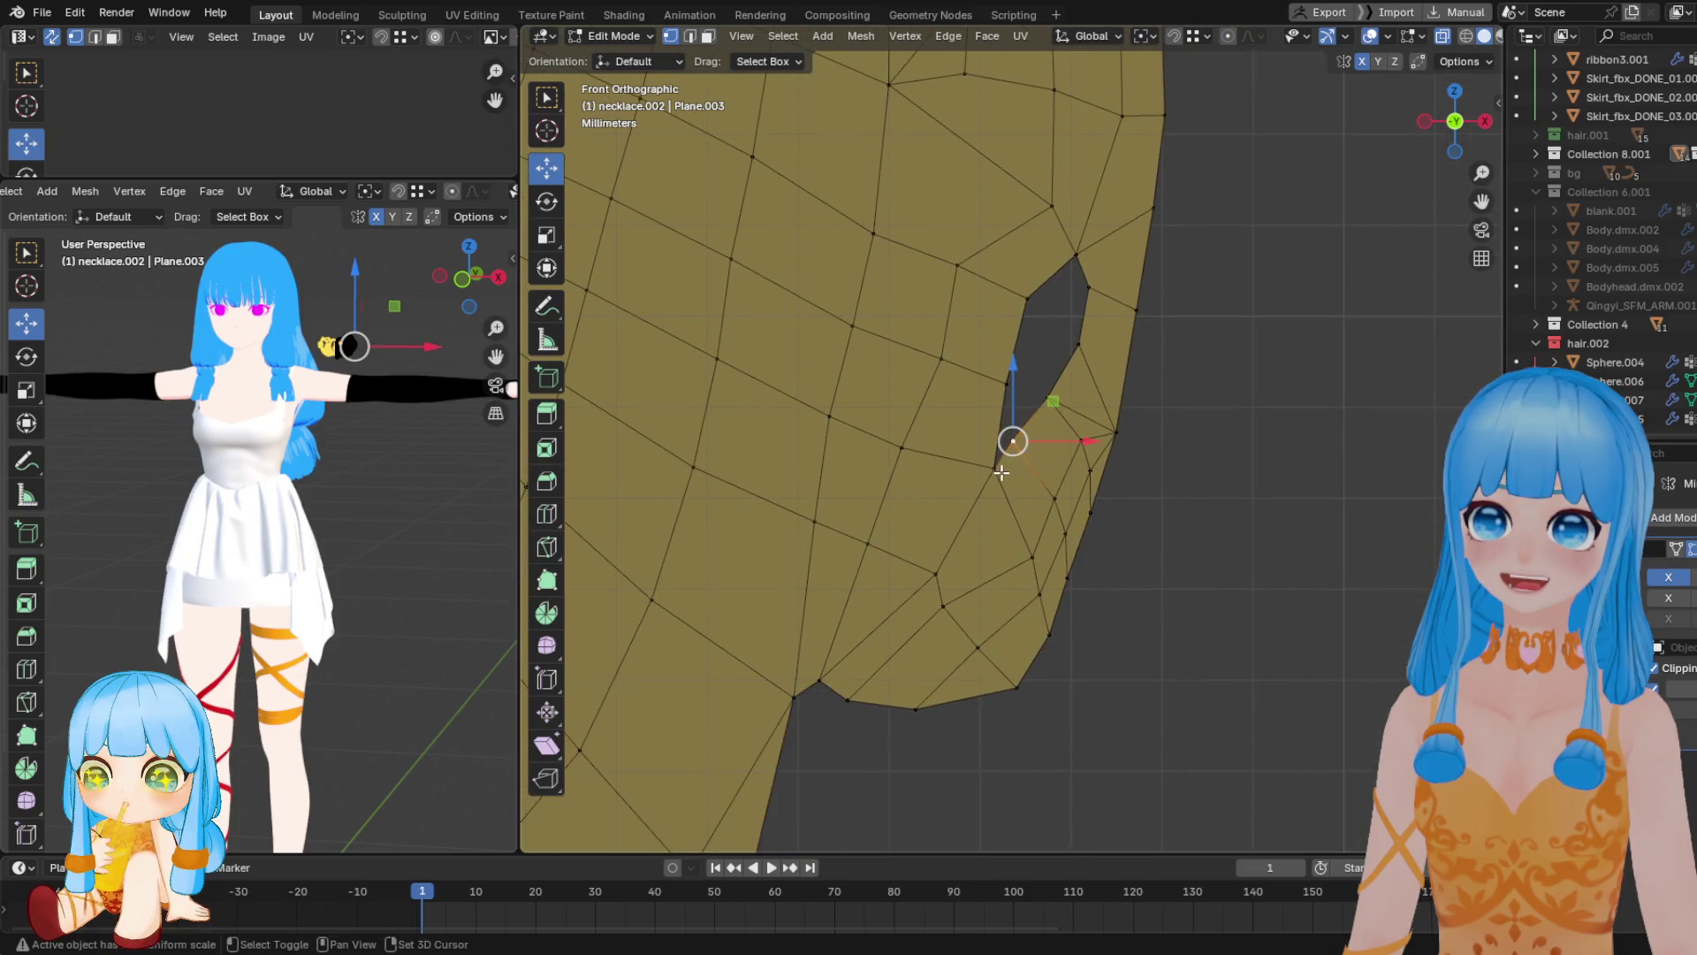
drag(1017, 481, 1039, 594)
click(1065, 533)
key(ctrl+z)
key(ctrl+z)
click(1030, 555)
drag(1016, 513, 1041, 584)
key(ctrl+z)
drag(1020, 666, 989, 667)
Pull an inner vertex left, ending at −0.067406 cm X, −0.004993 cm Z
mouse_move(966, 583)
mouse_down()
mouse_move(921, 580)
mouse_move(928, 542)
mouse_up()
scroll(937, 585, down, 4)
scroll(936, 511, down, 2)
scroll(936, 511, down, 2)
scroll(946, 506, up, 4)
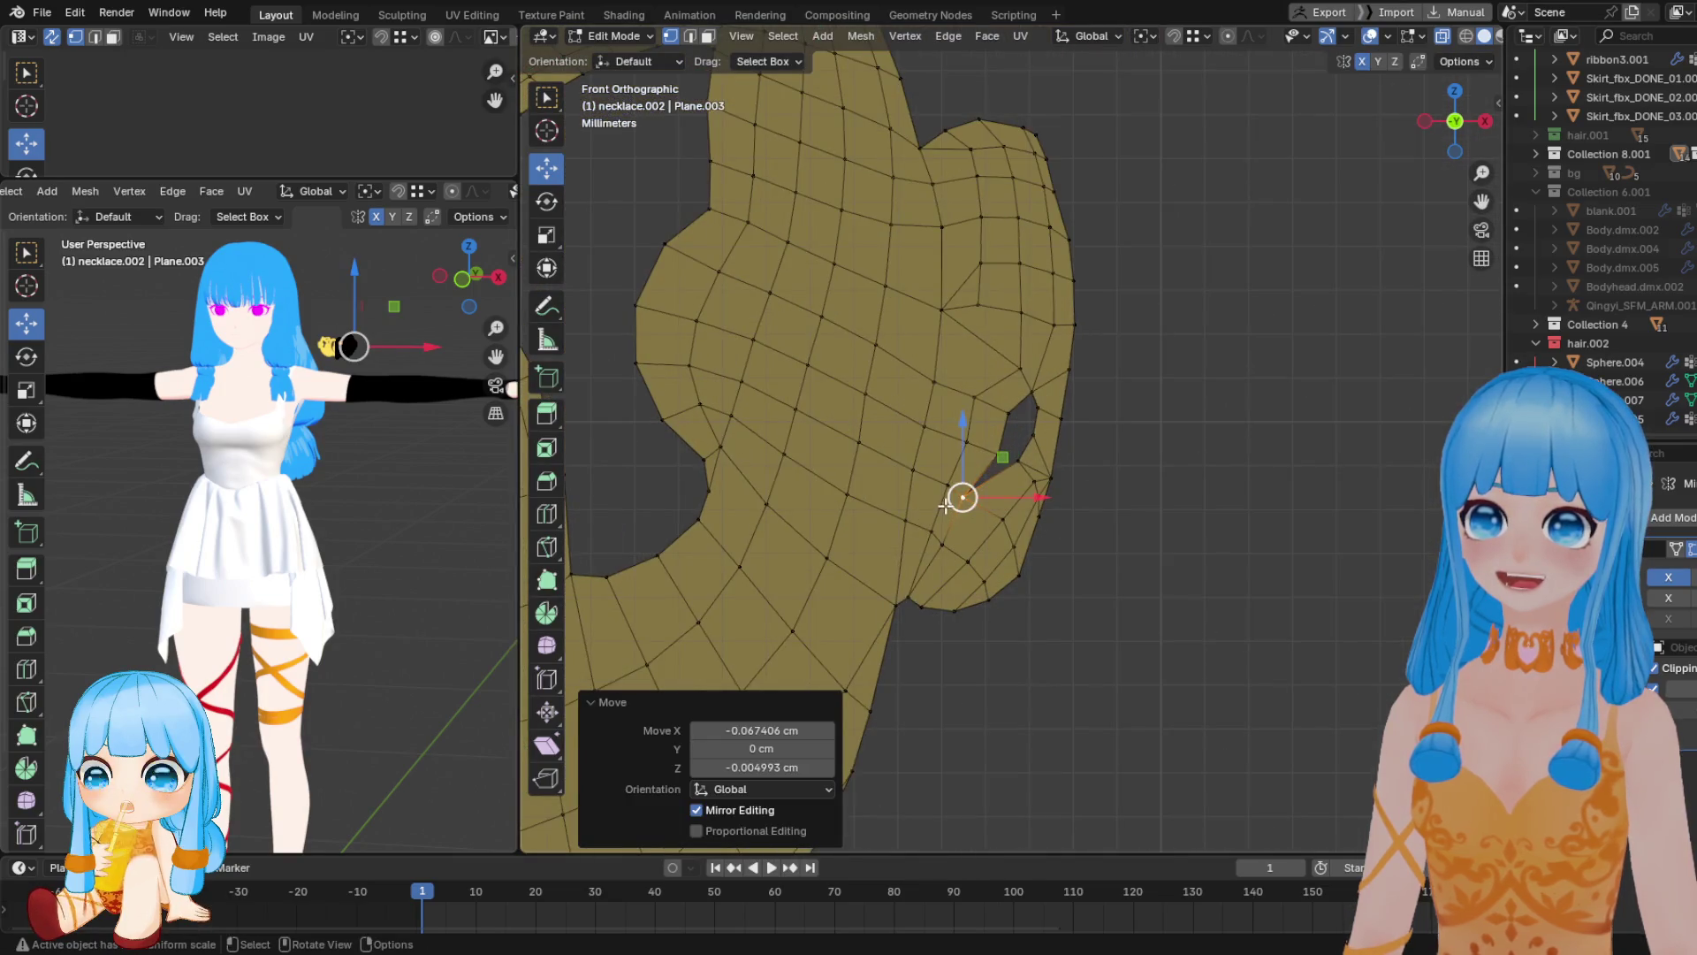
scroll(945, 505, down, 5)
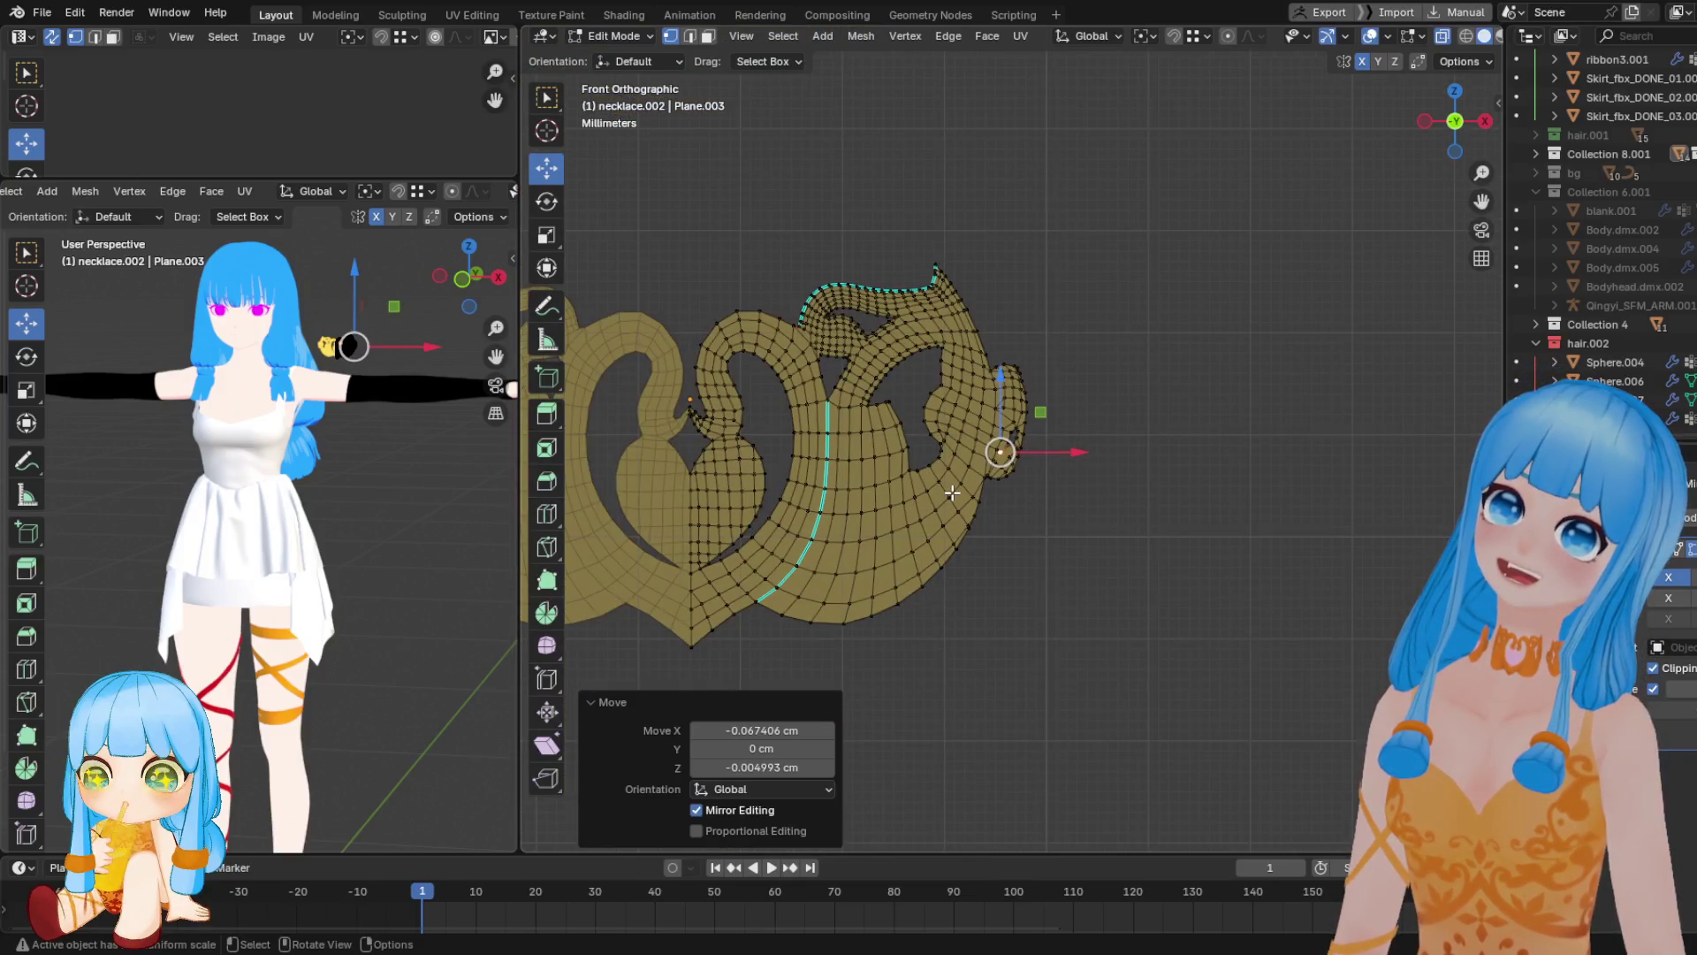
scroll(990, 398, up, 4)
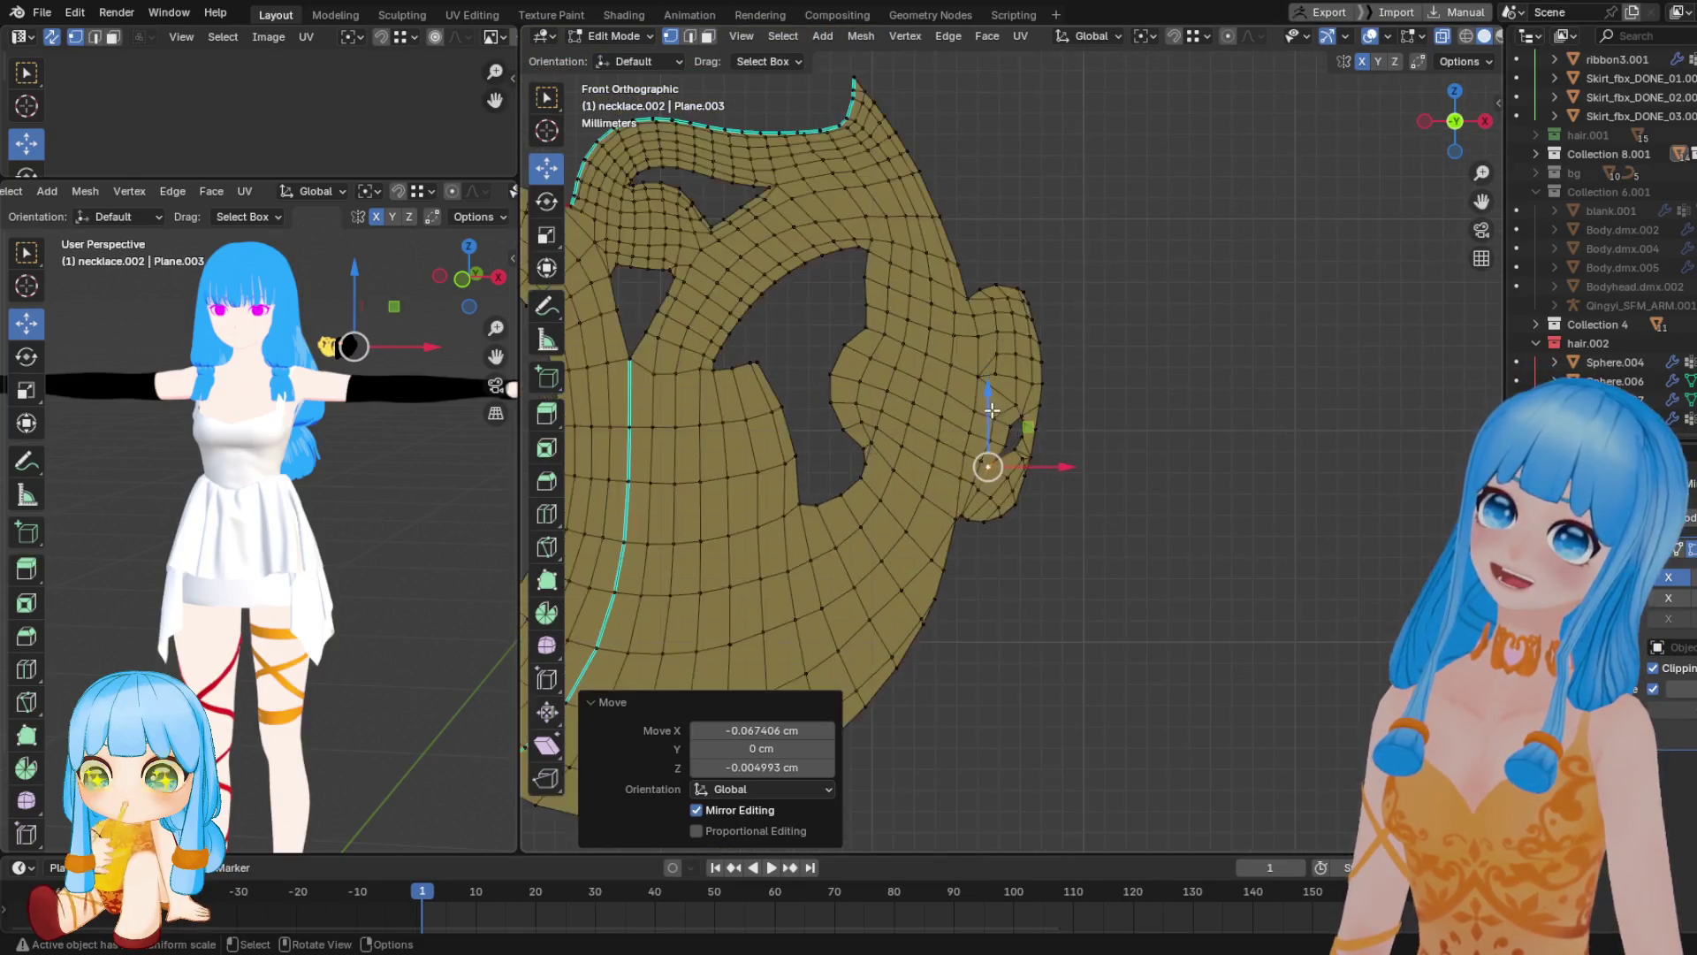
Box-select the vertices of the small side lobe
click(985, 283)
drag(985, 282, 1068, 416)
drag(1047, 561, 968, 462)
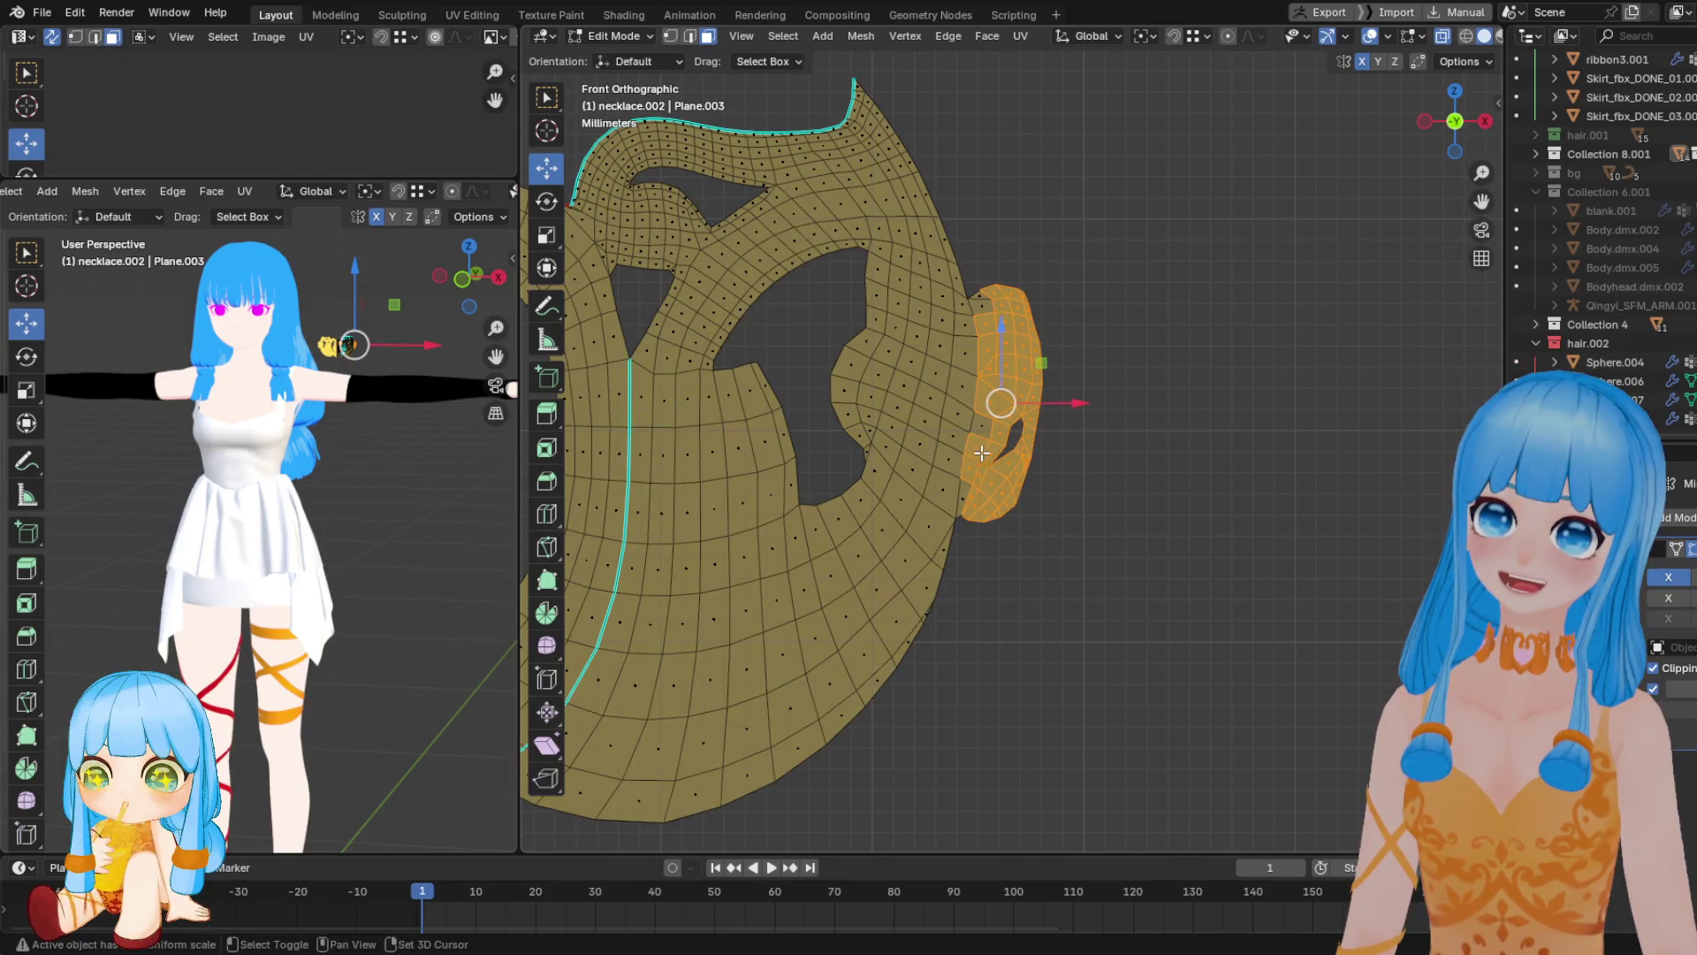
drag(970, 517, 987, 425)
Dissolve the lobe's edges, delete its faces, and switch the necklace into Sculpt Mode
key(x)
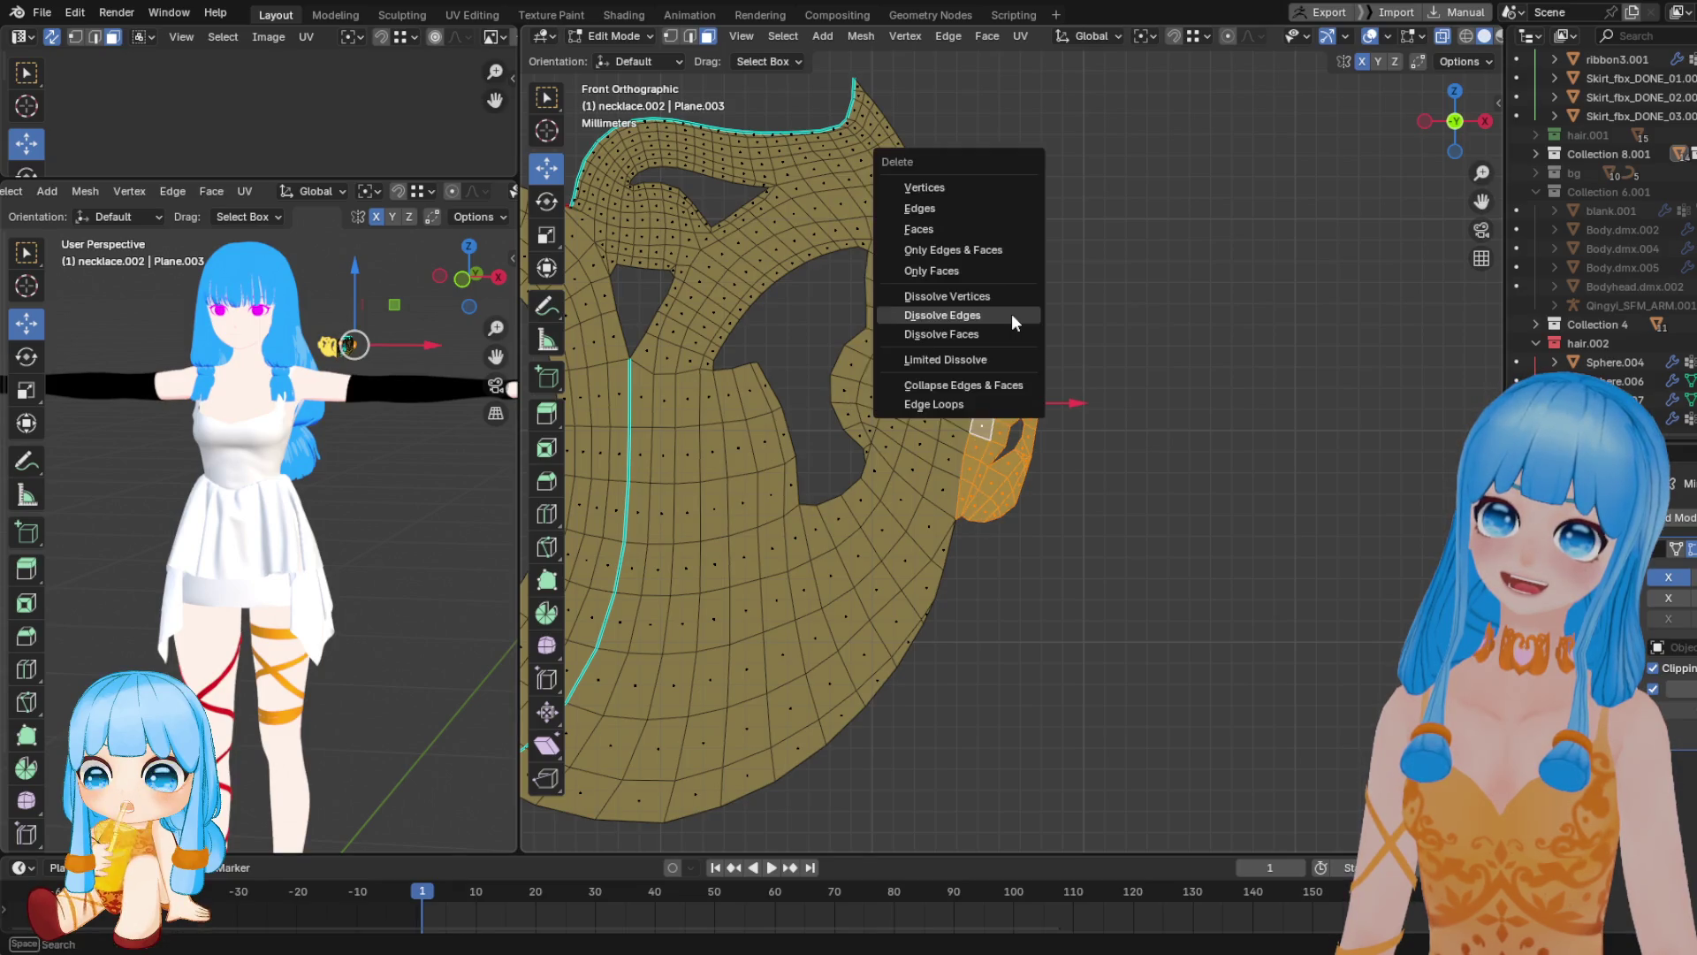
click(1011, 315)
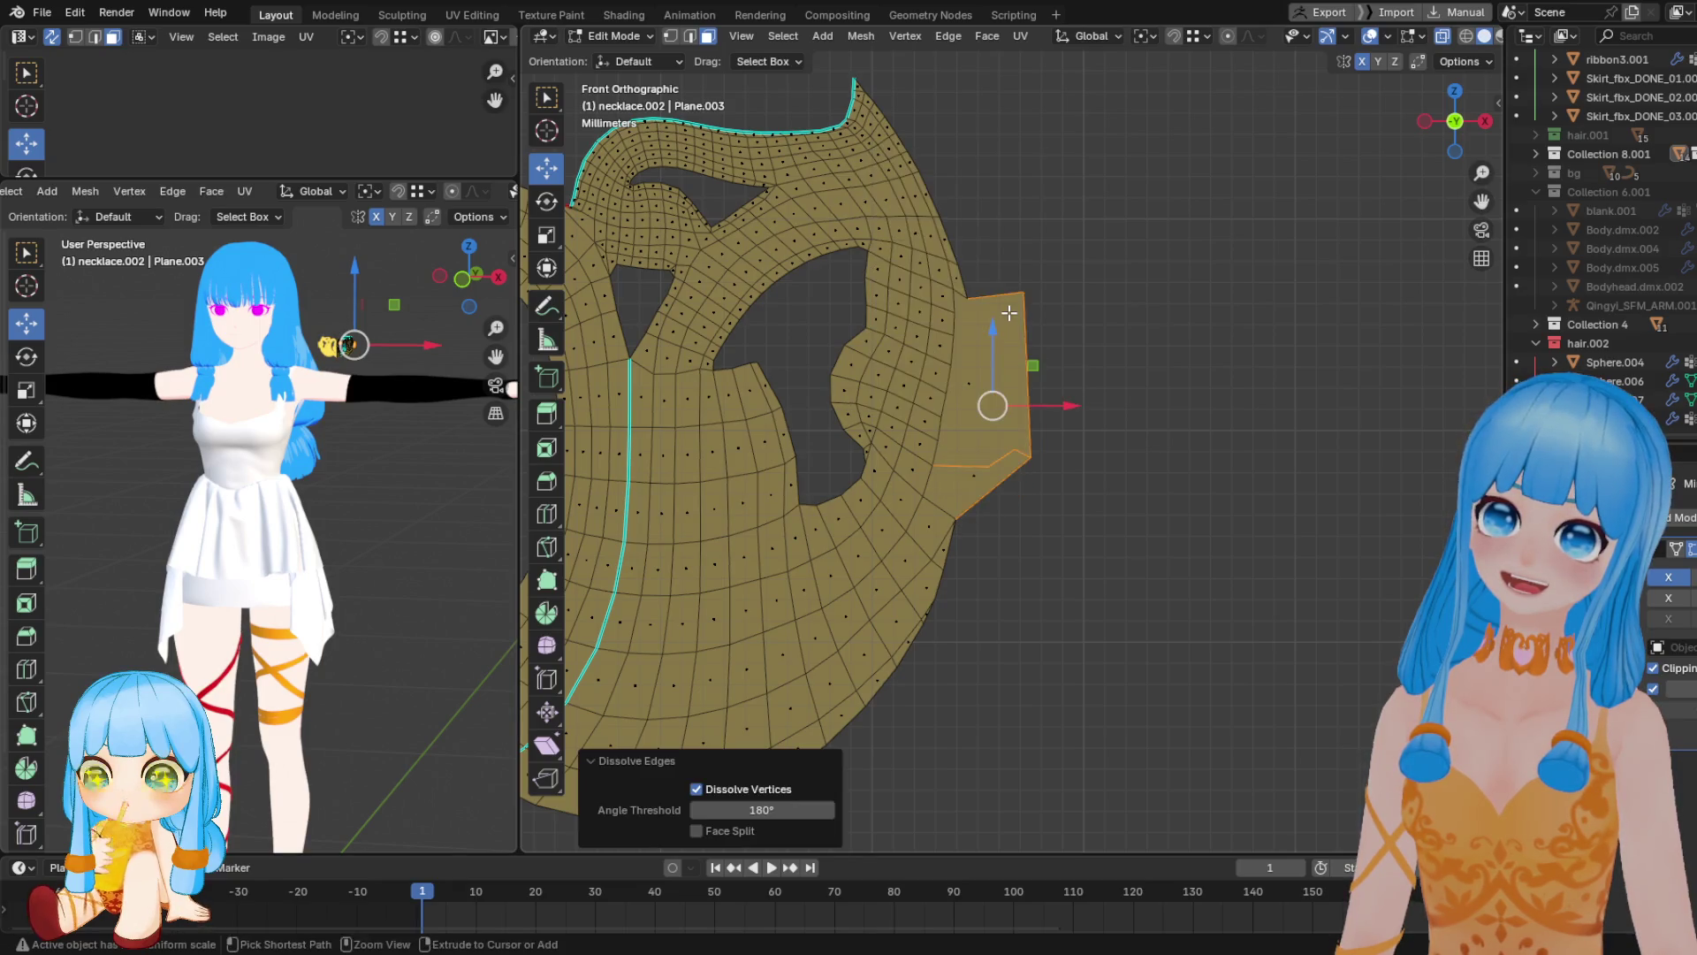
key(x)
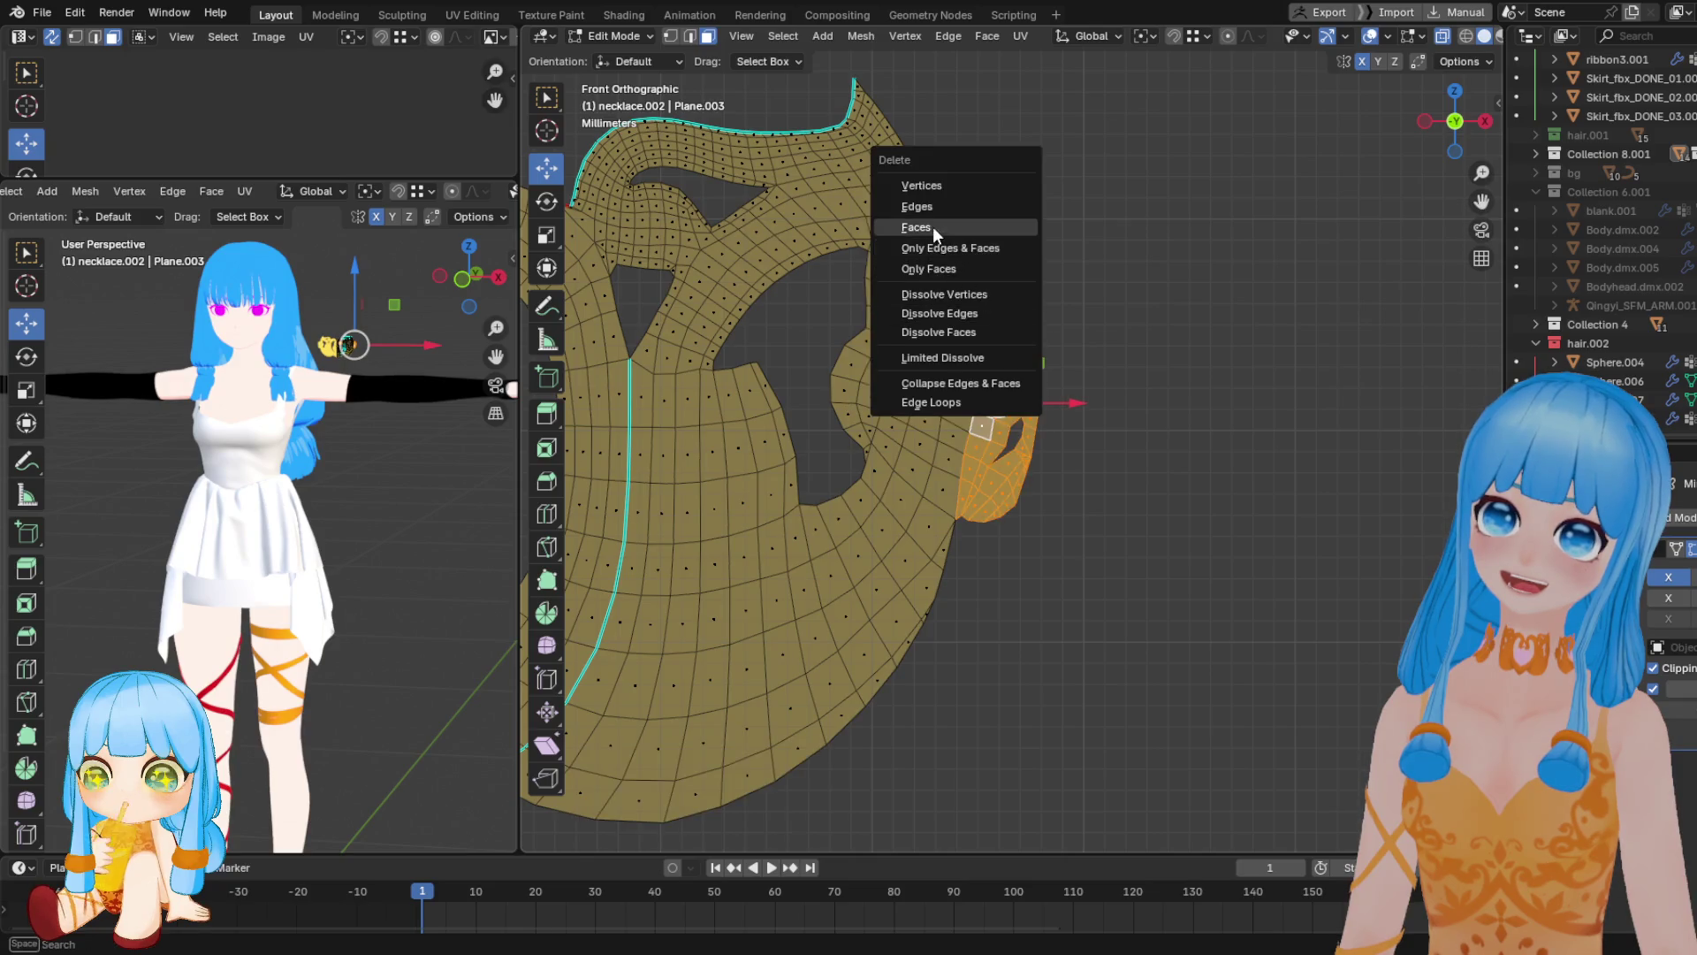
click(931, 226)
key(ctrl+Tab)
scroll(1079, 367, down, 8)
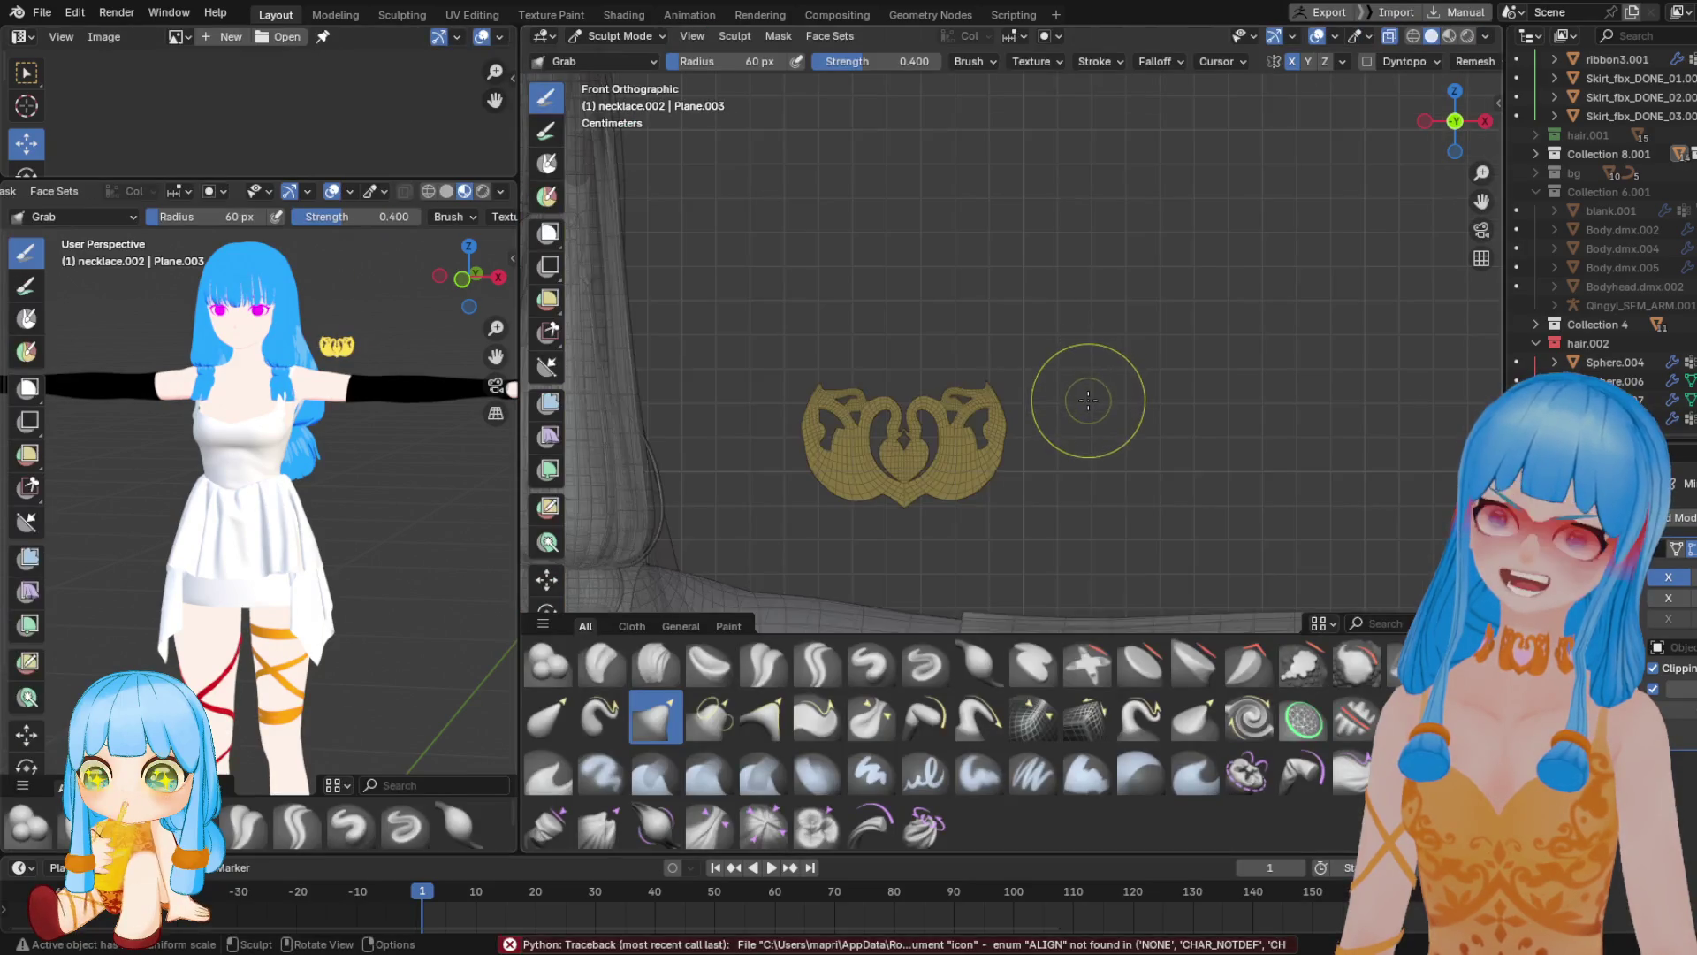
Switch the necklace from Sculpt Mode back to Object Mode
scroll(1089, 401, up, 5)
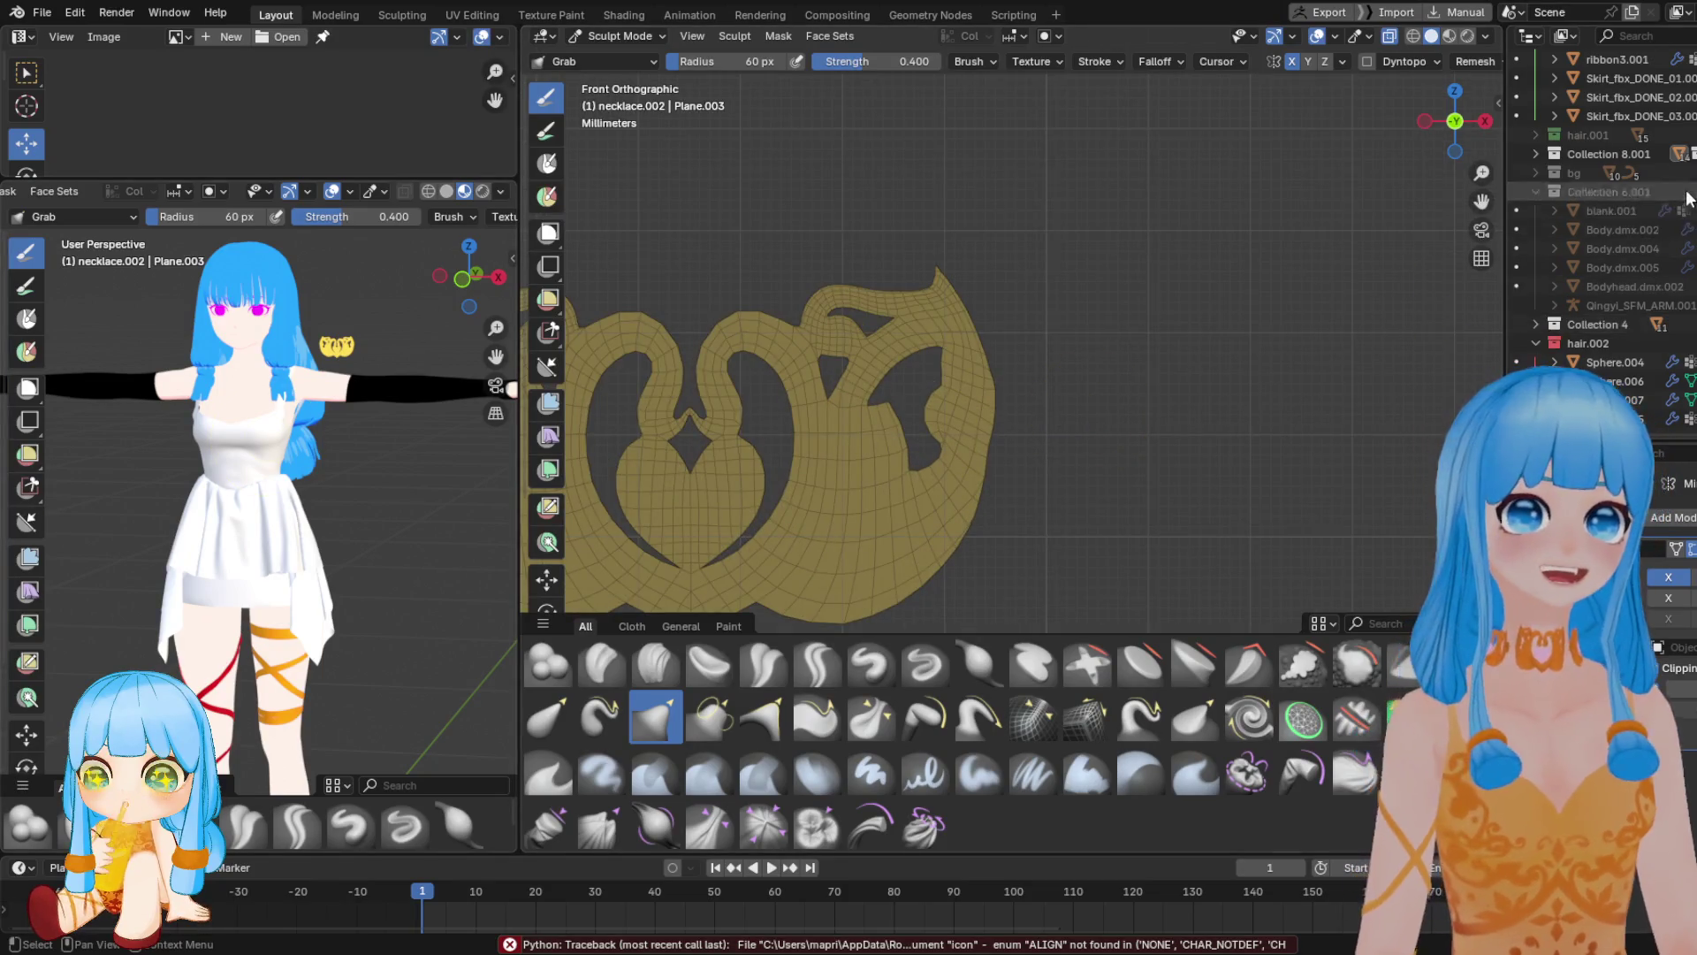
scroll(1693, 149, up, 3)
scroll(1694, 148, down, 3)
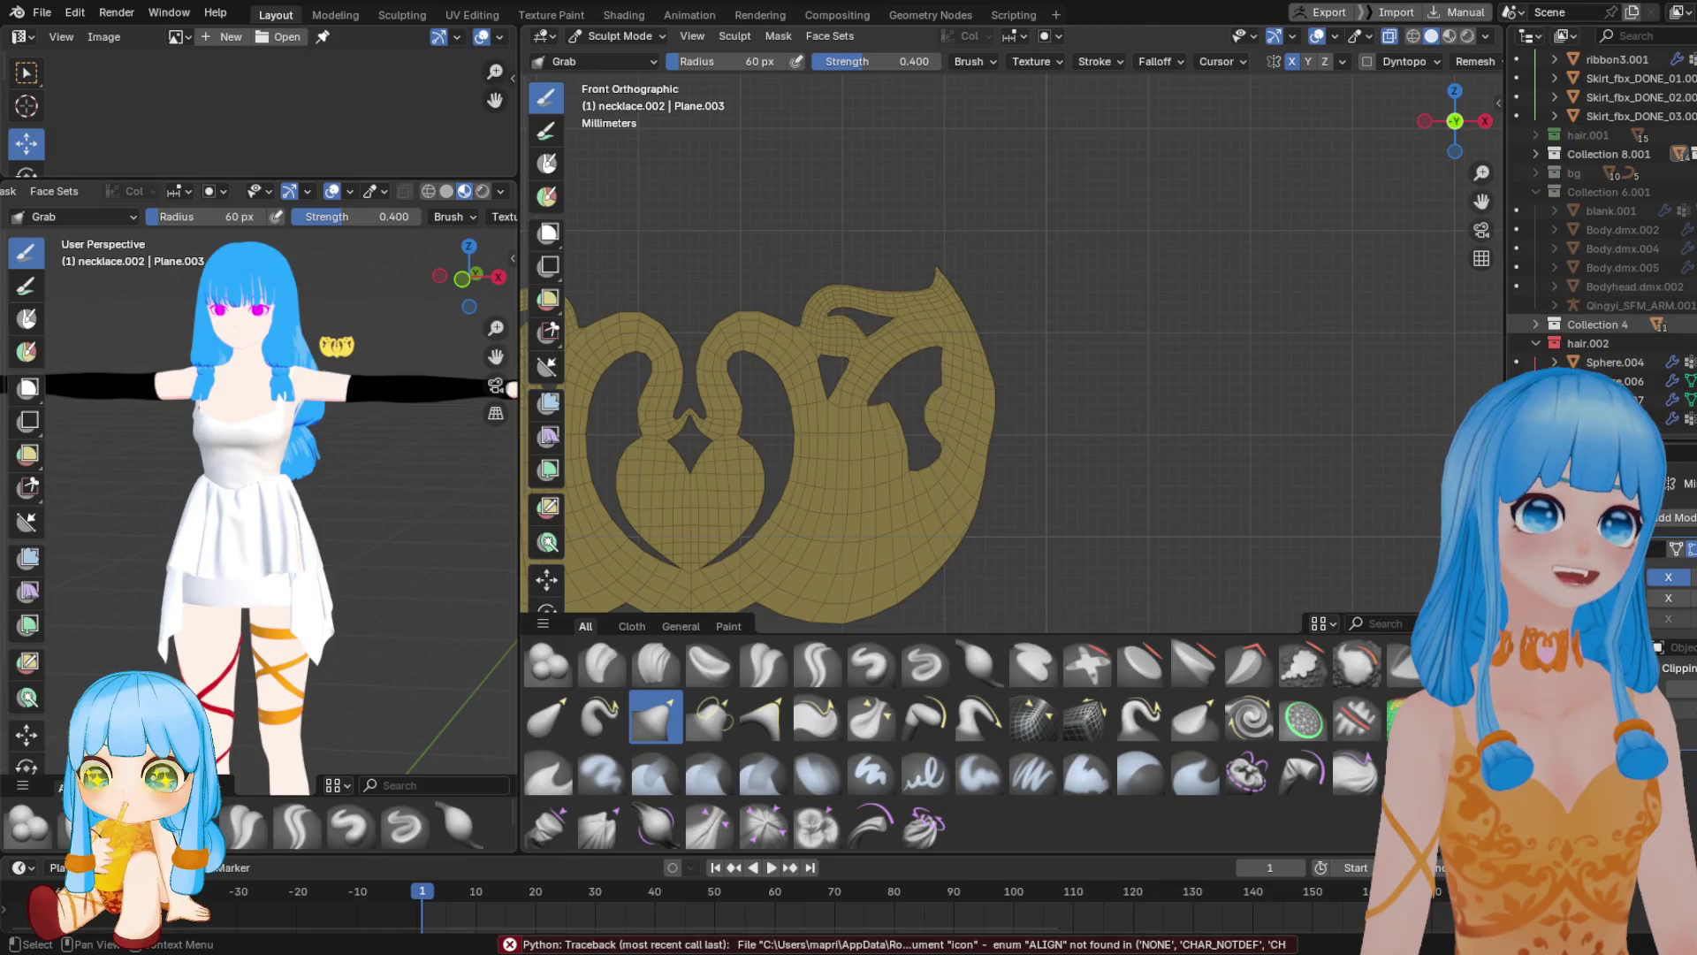
scroll(1694, 268, up, 5)
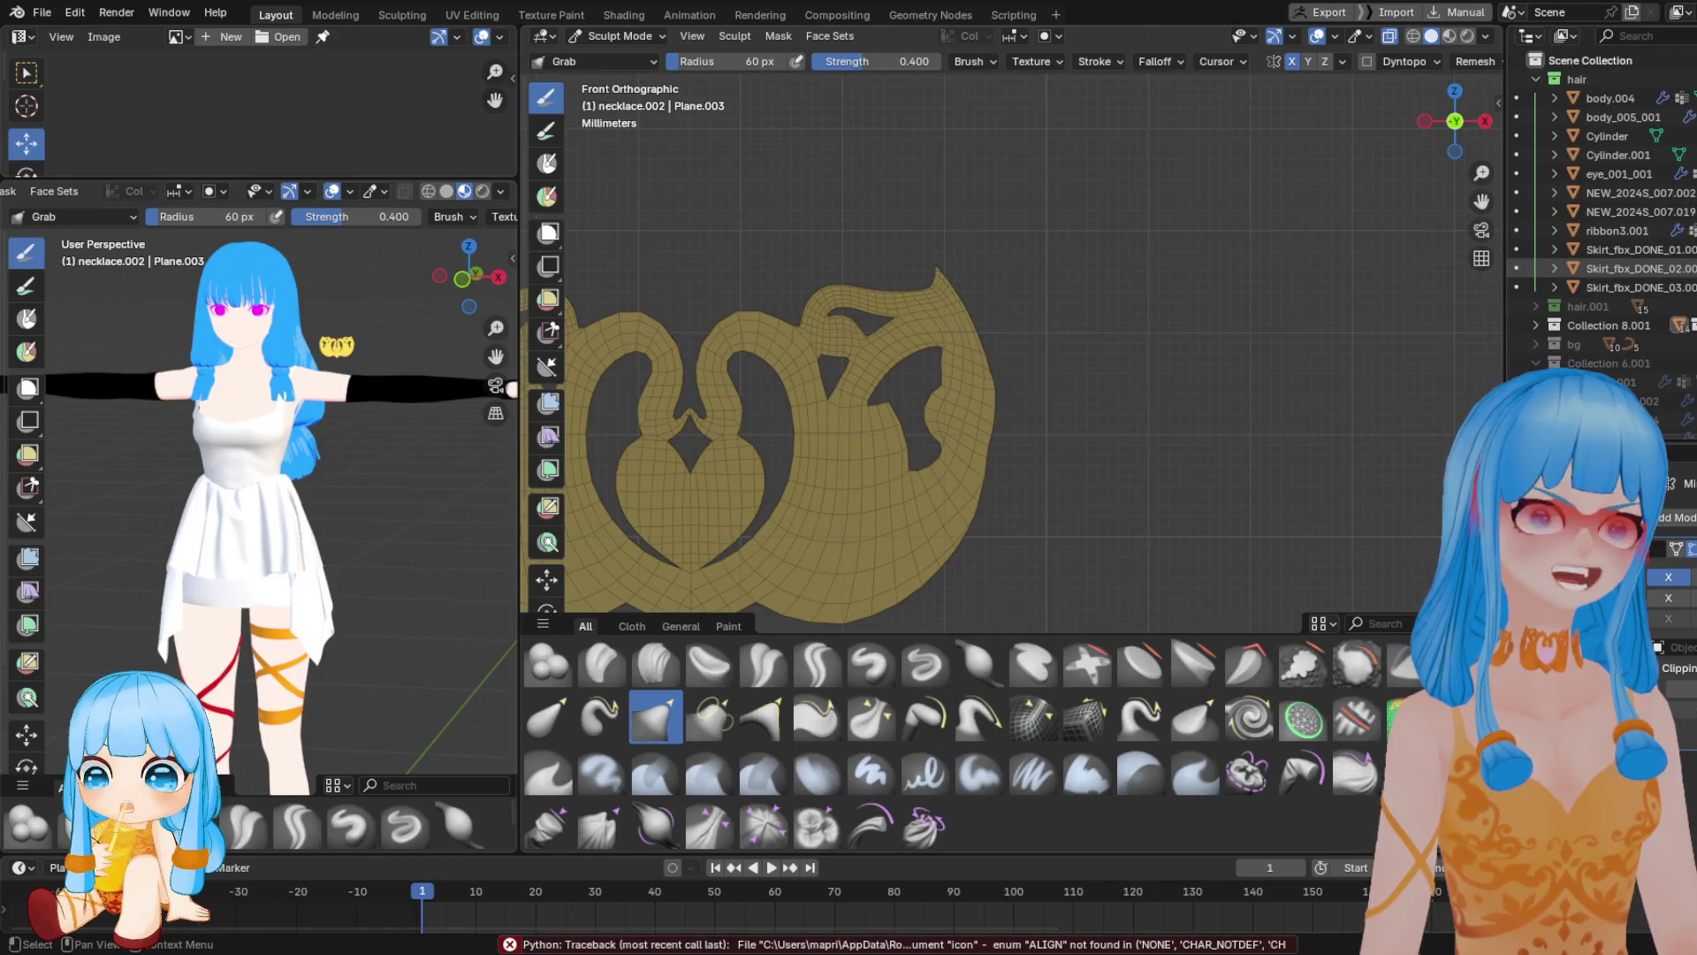
click(619, 35)
click(610, 55)
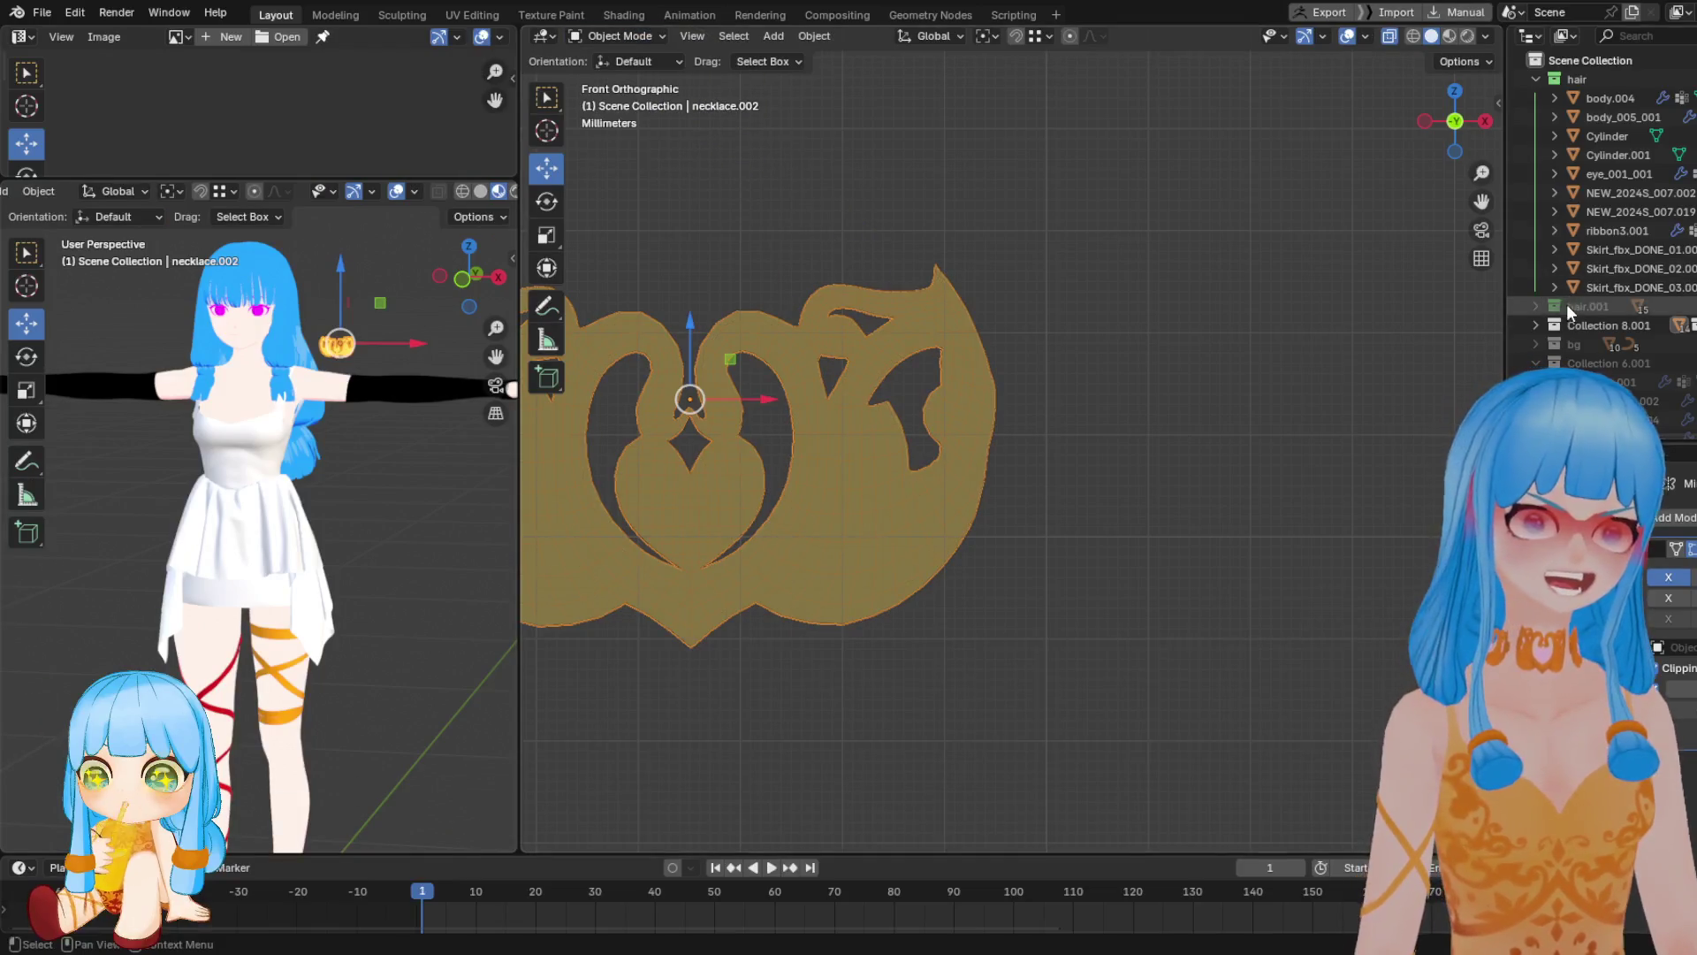
Expand Collection 8.001 in the Outliner to see its contents
click(1535, 325)
scroll(1584, 315, down, 5)
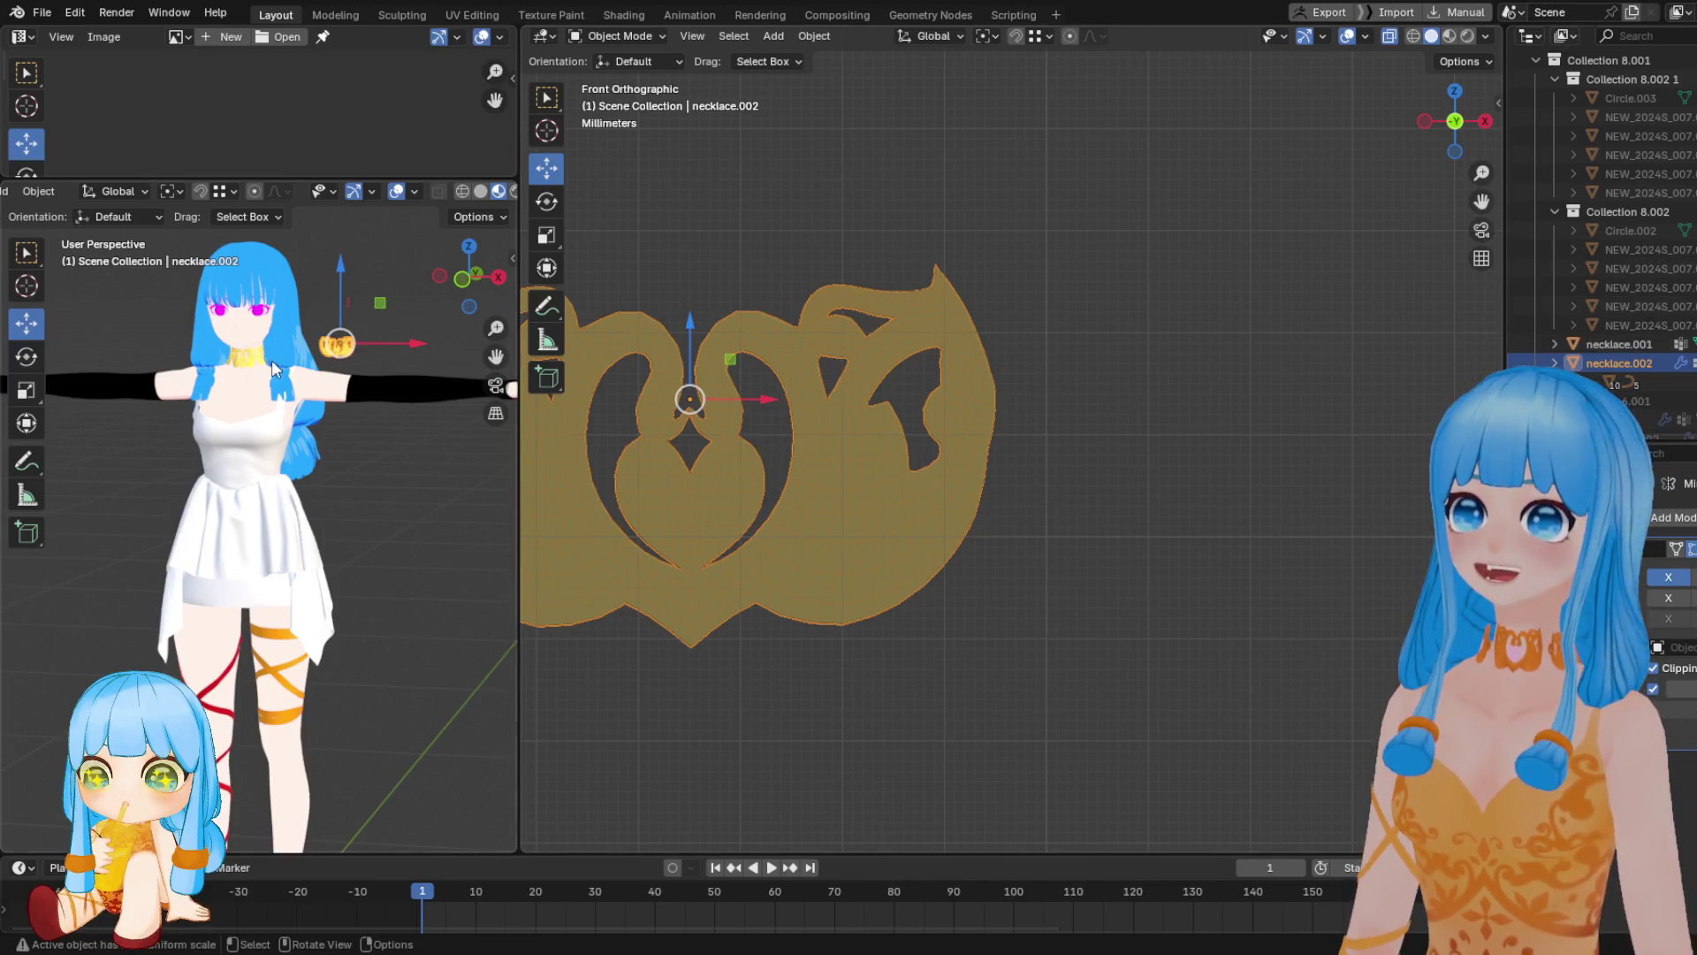
scroll(239, 493, up, 4)
scroll(243, 468, up, 6)
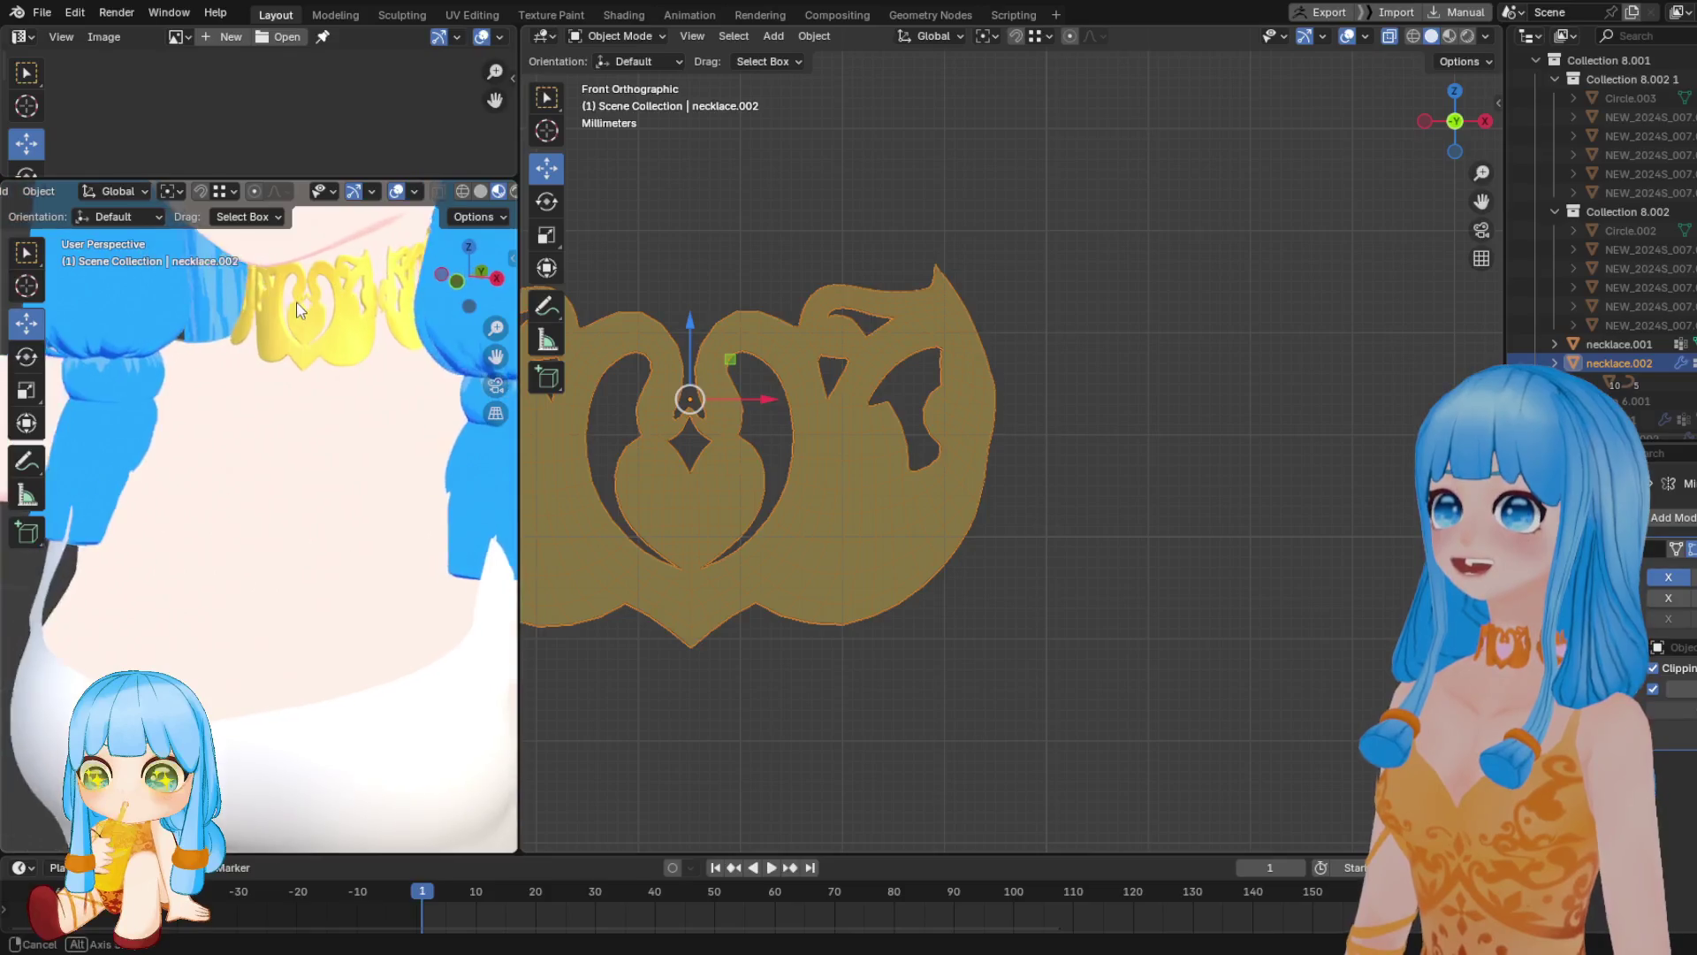
scroll(251, 444, up, 4)
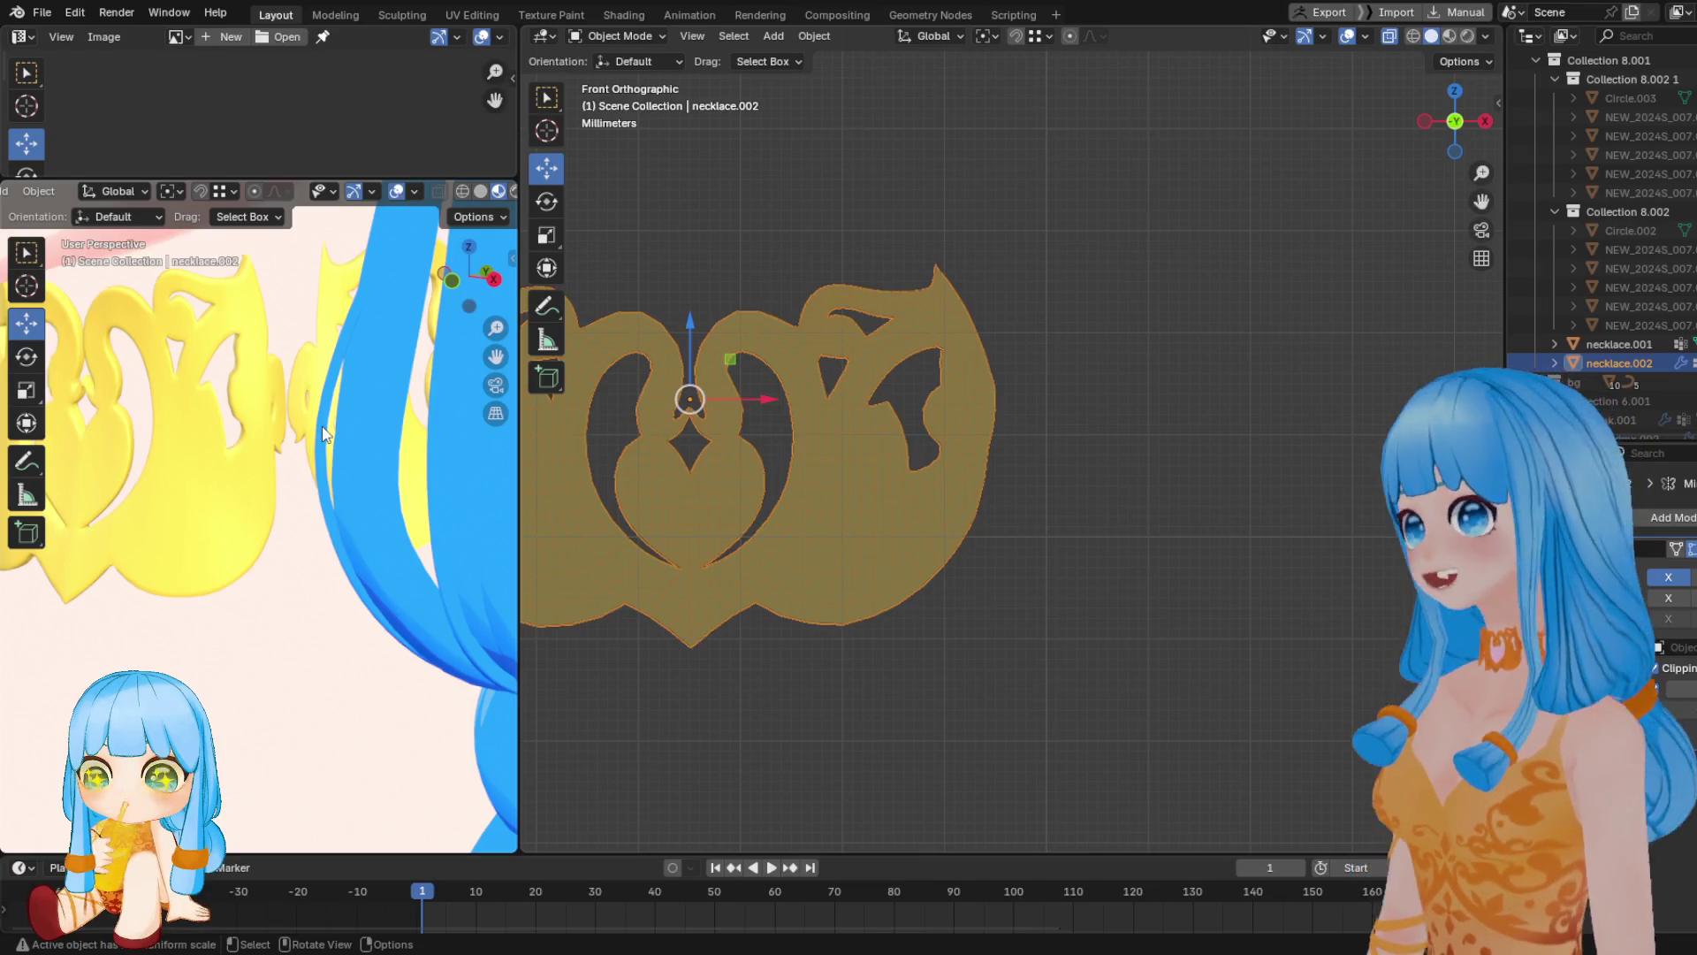
scroll(323, 435, down, 8)
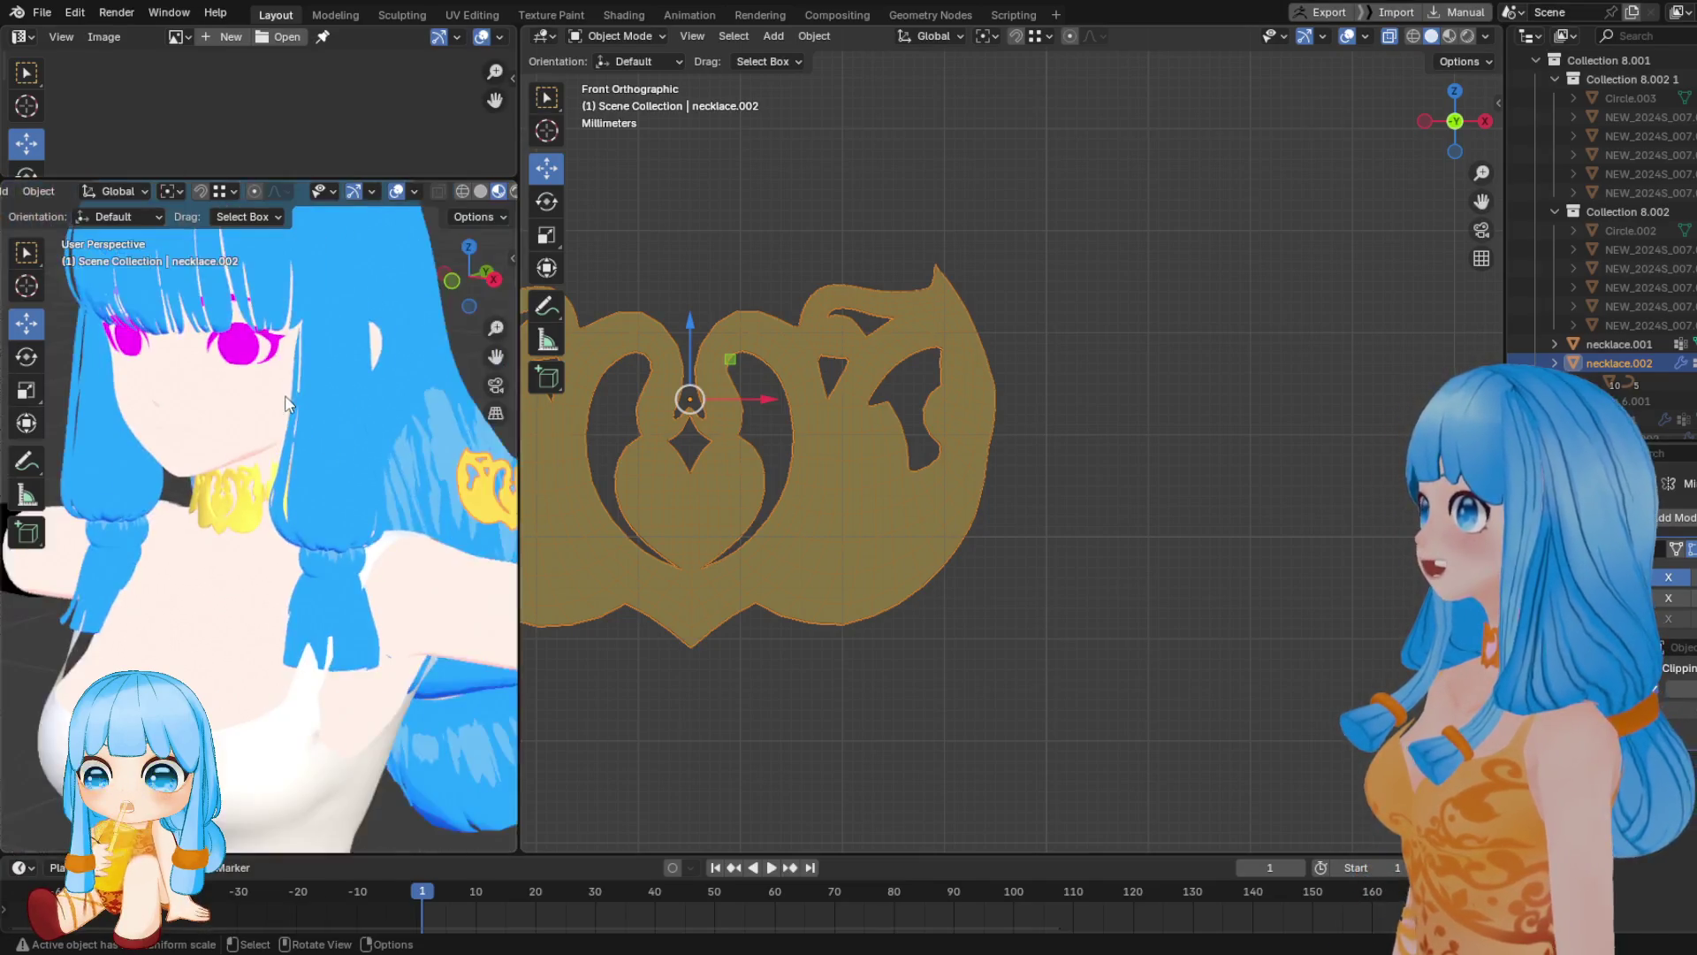
Turn the view to face the character, centre the necklace, and re-enter Edit Mode
mouse_move(261, 473)
middle_down()
mouse_move(398, 320)
mouse_move(389, 390)
middle_up()
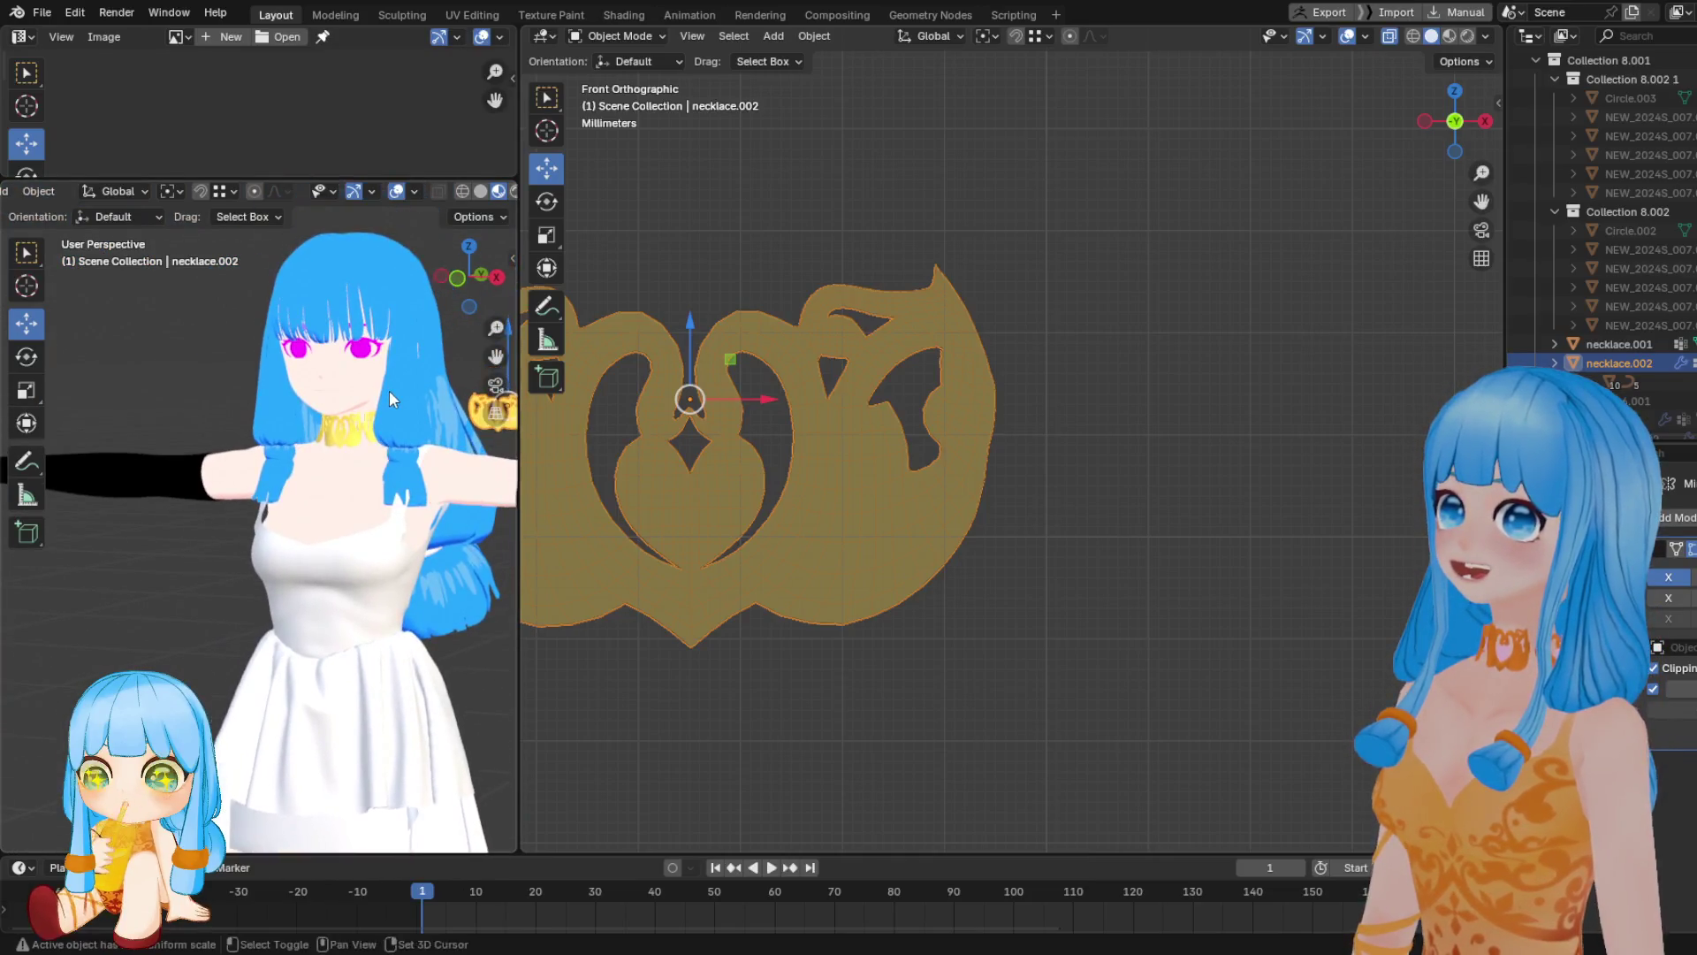
scroll(281, 656, down, 2)
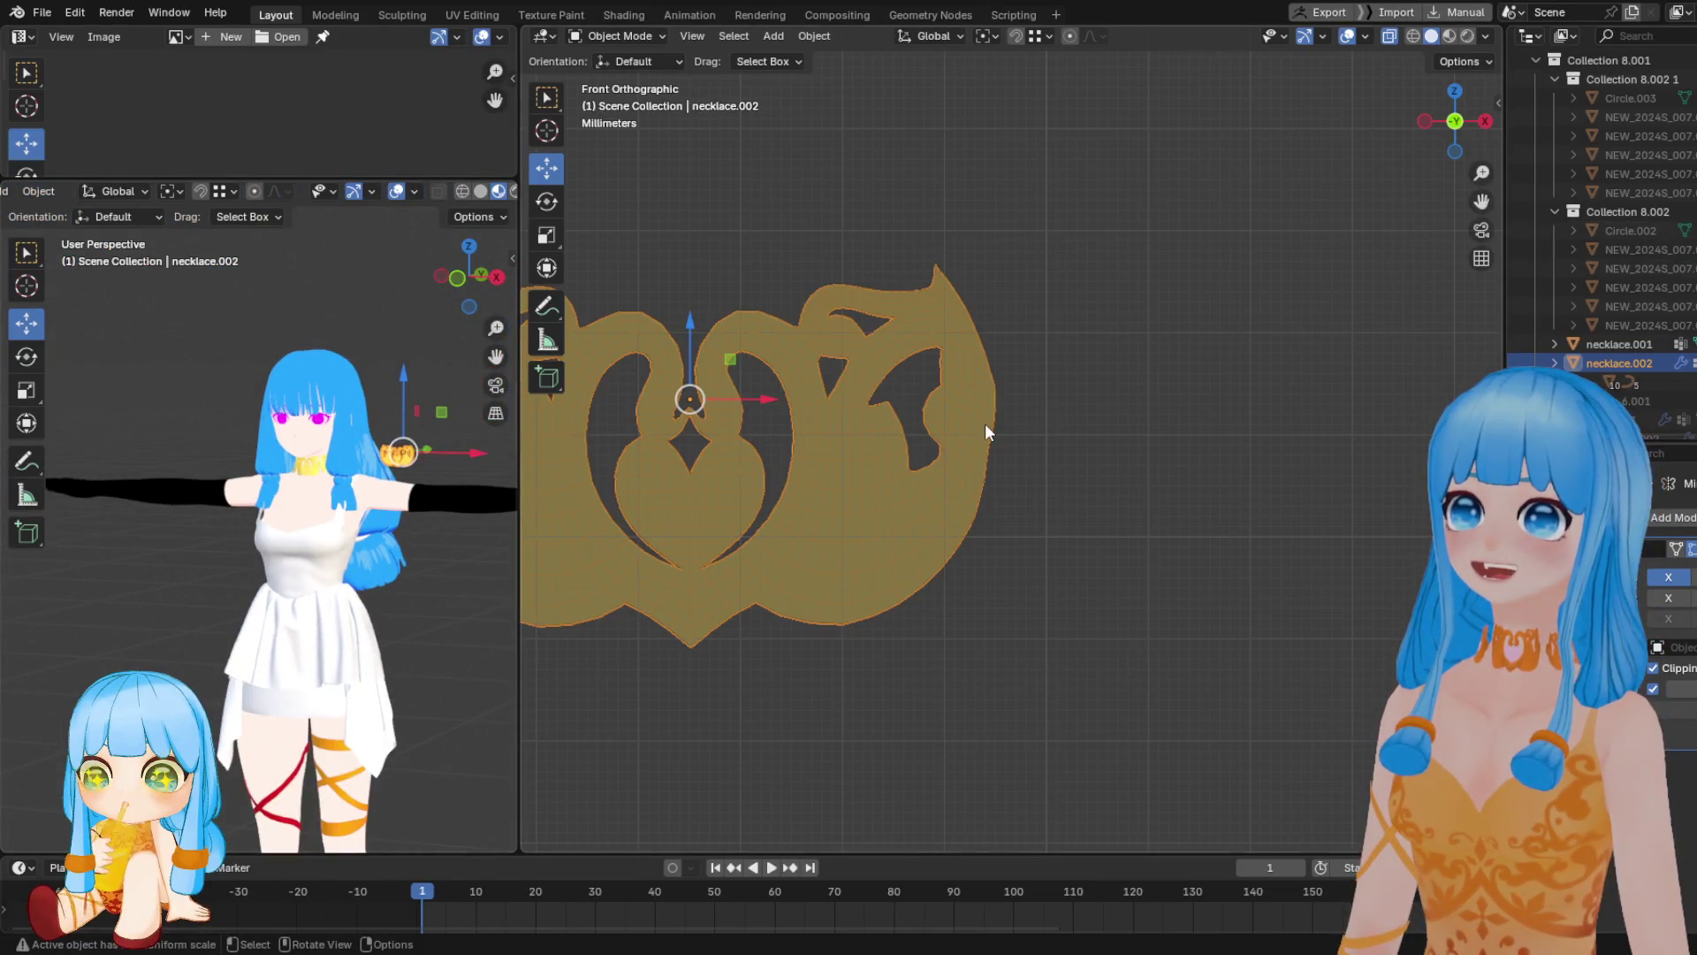
shift+middle_drag(860, 464, 979, 450)
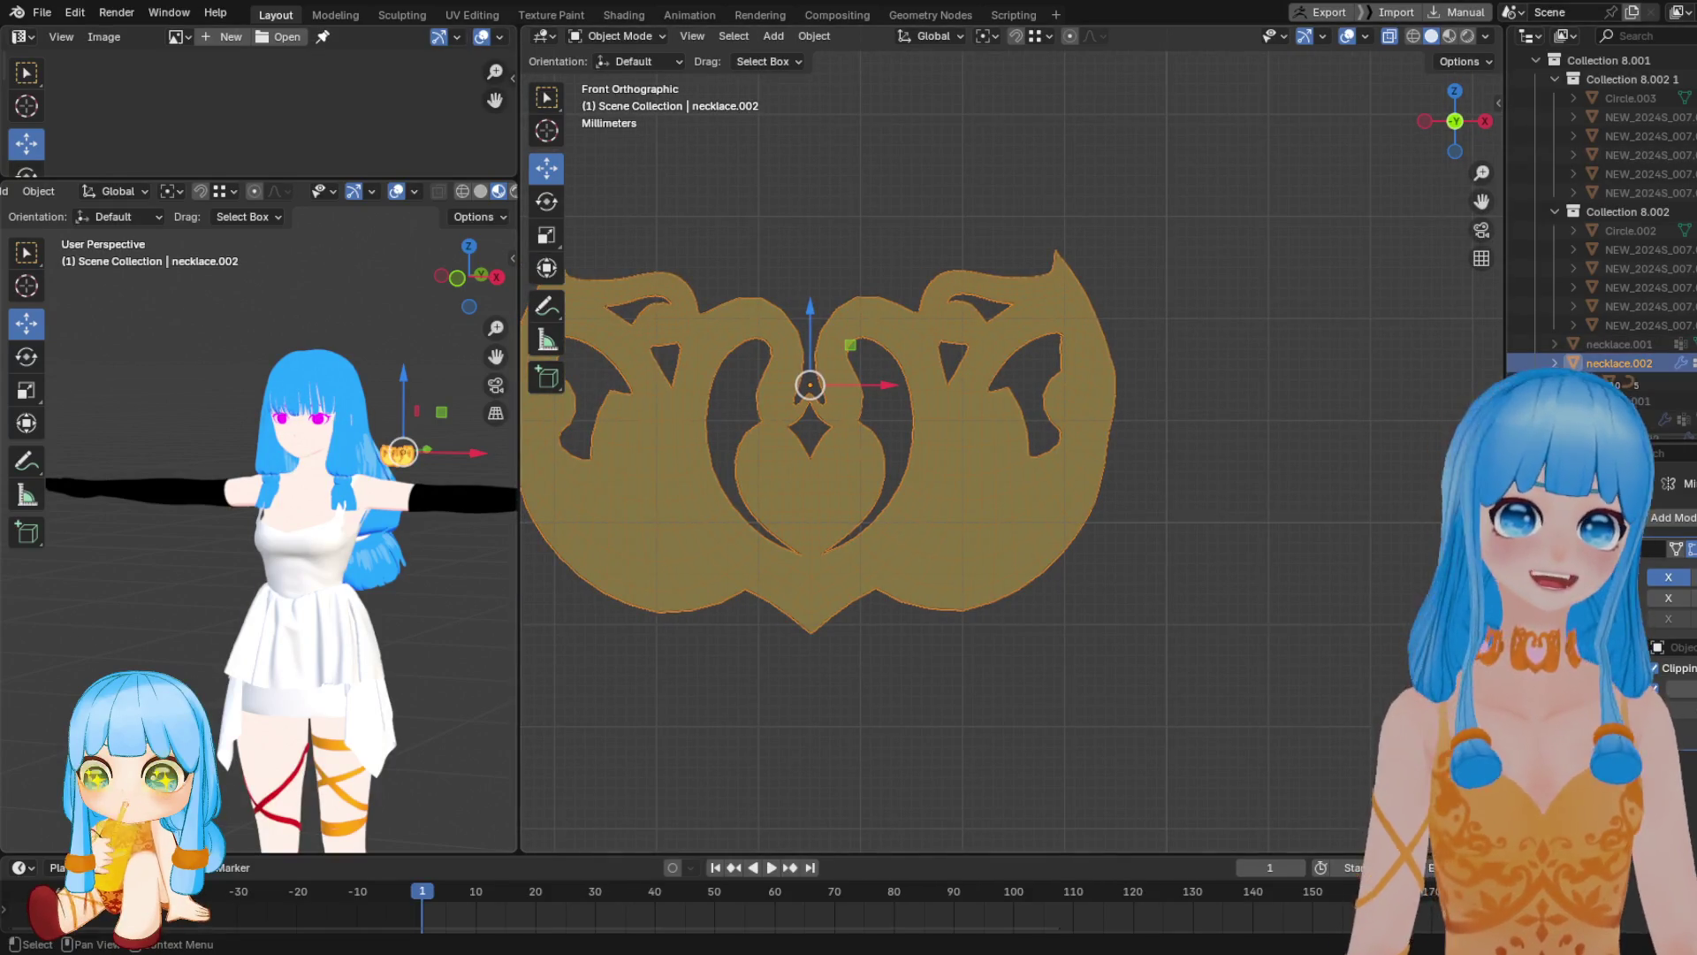
scroll(949, 421, up, 3)
key(Tab)
scroll(1110, 437, up, 3)
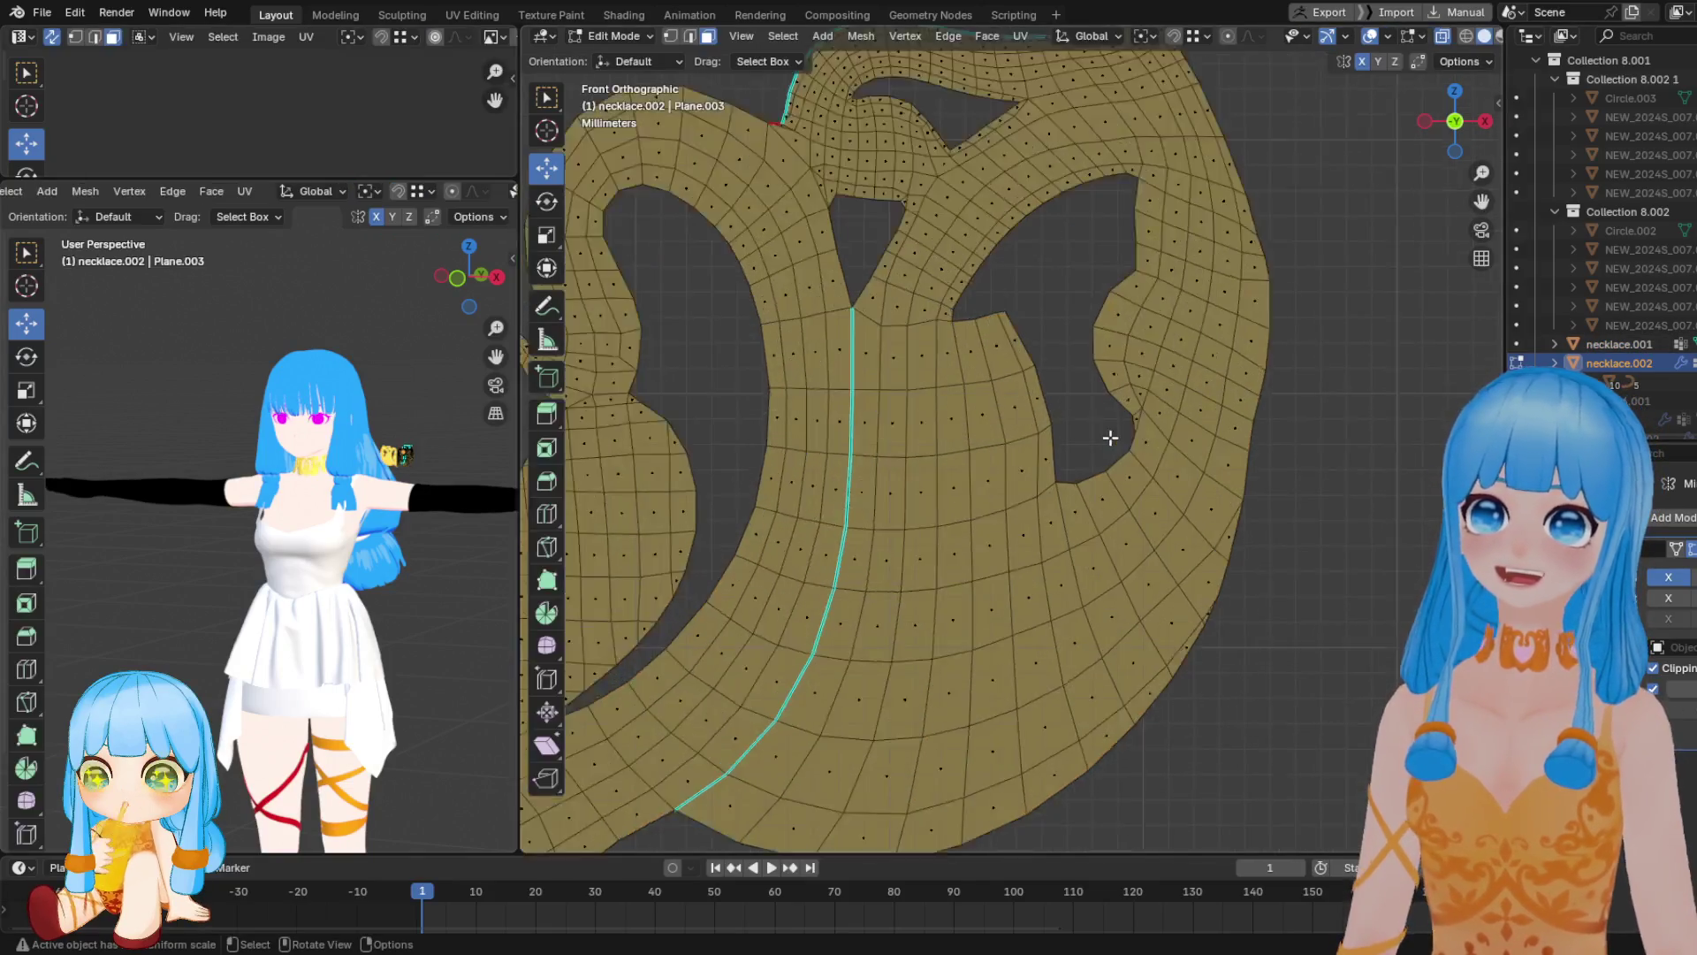
scroll(1064, 424, up, 2)
scroll(1022, 466, down, 4)
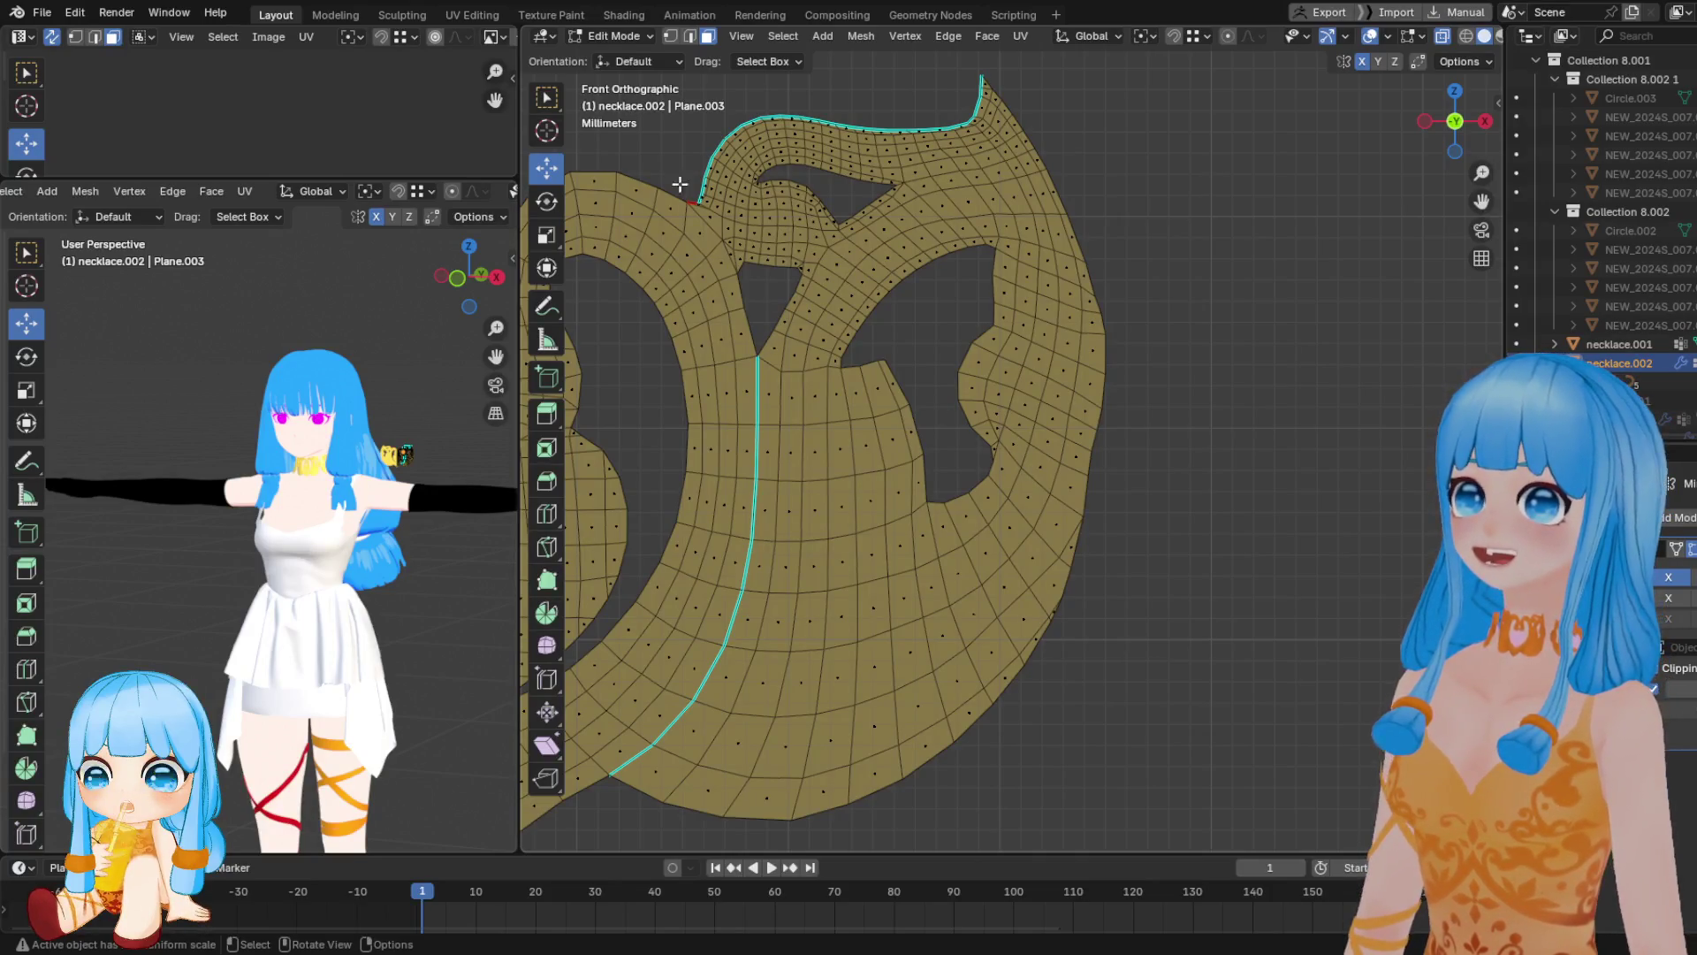
With the freehand Annotate tool, draw a horizontal stroke across the mesh and a 3 beside it
drag(551, 310, 616, 324)
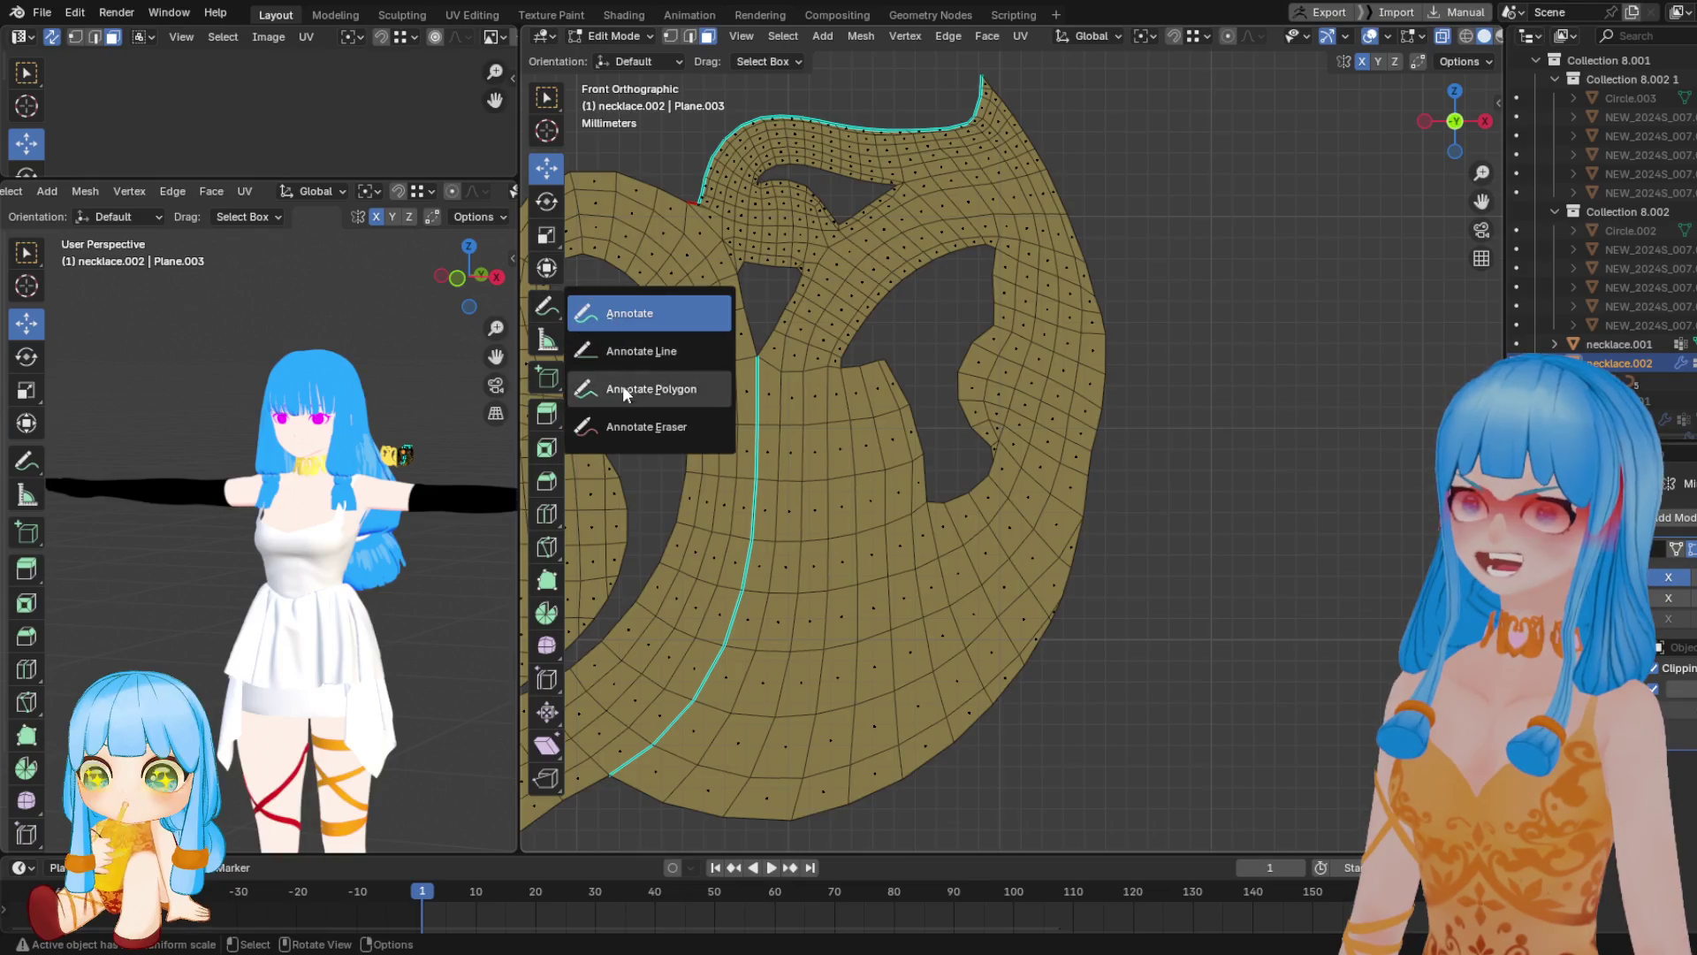
click(618, 330)
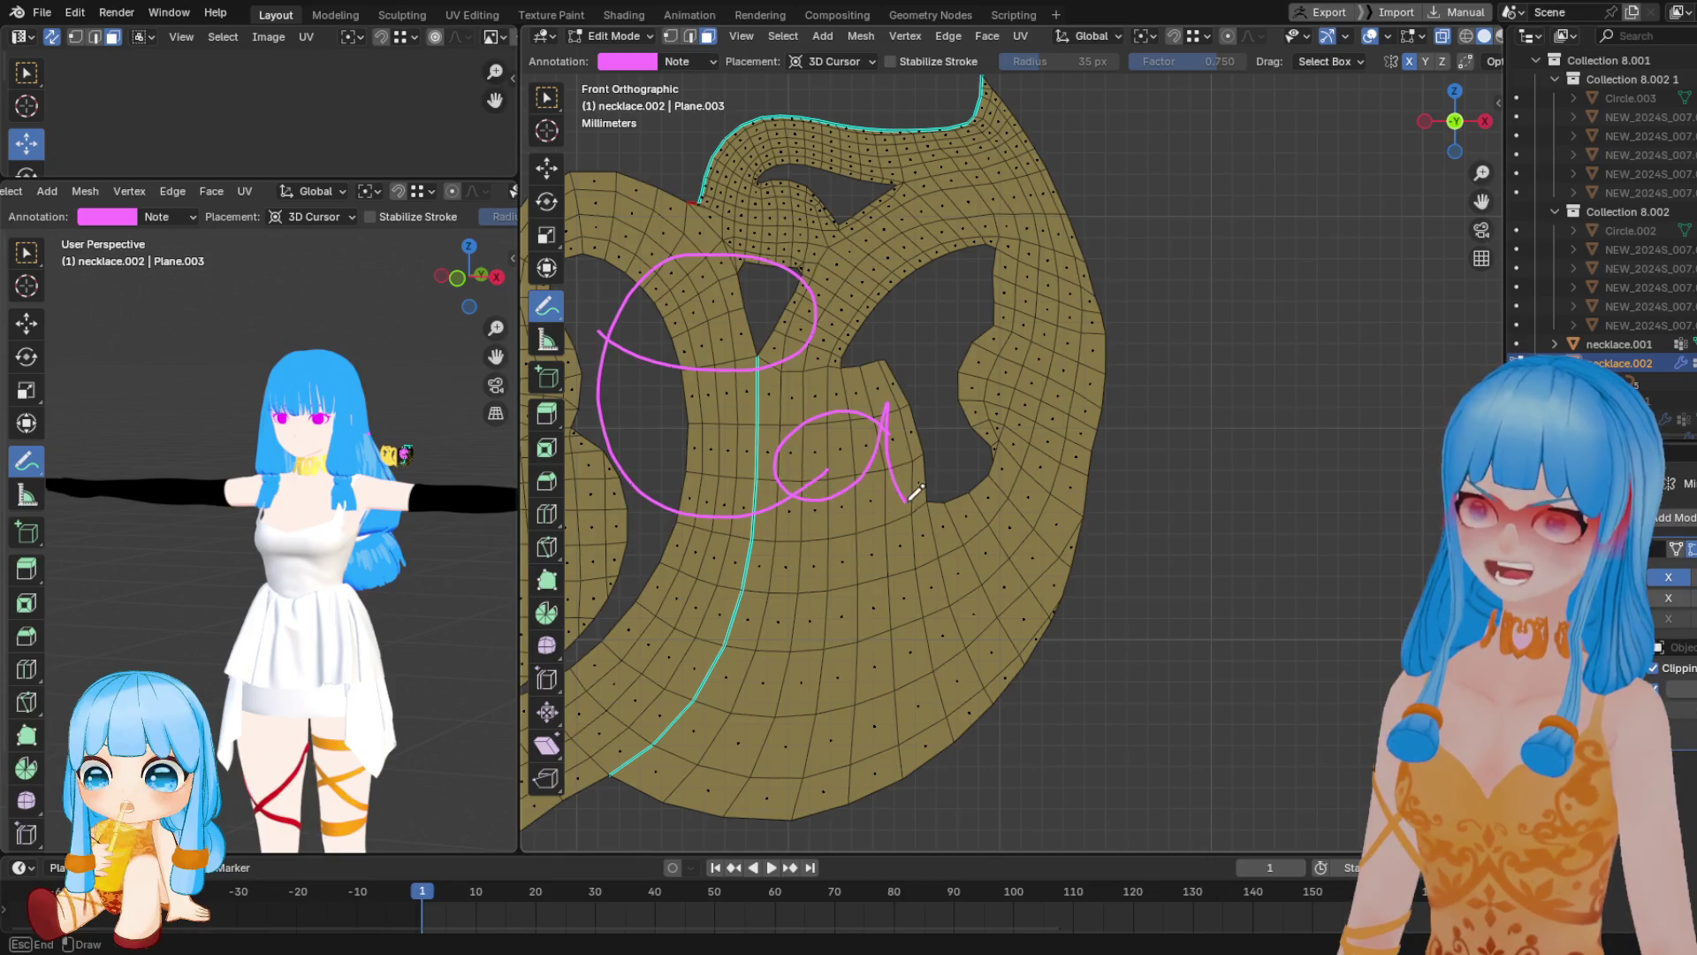
drag(935, 410, 1071, 384)
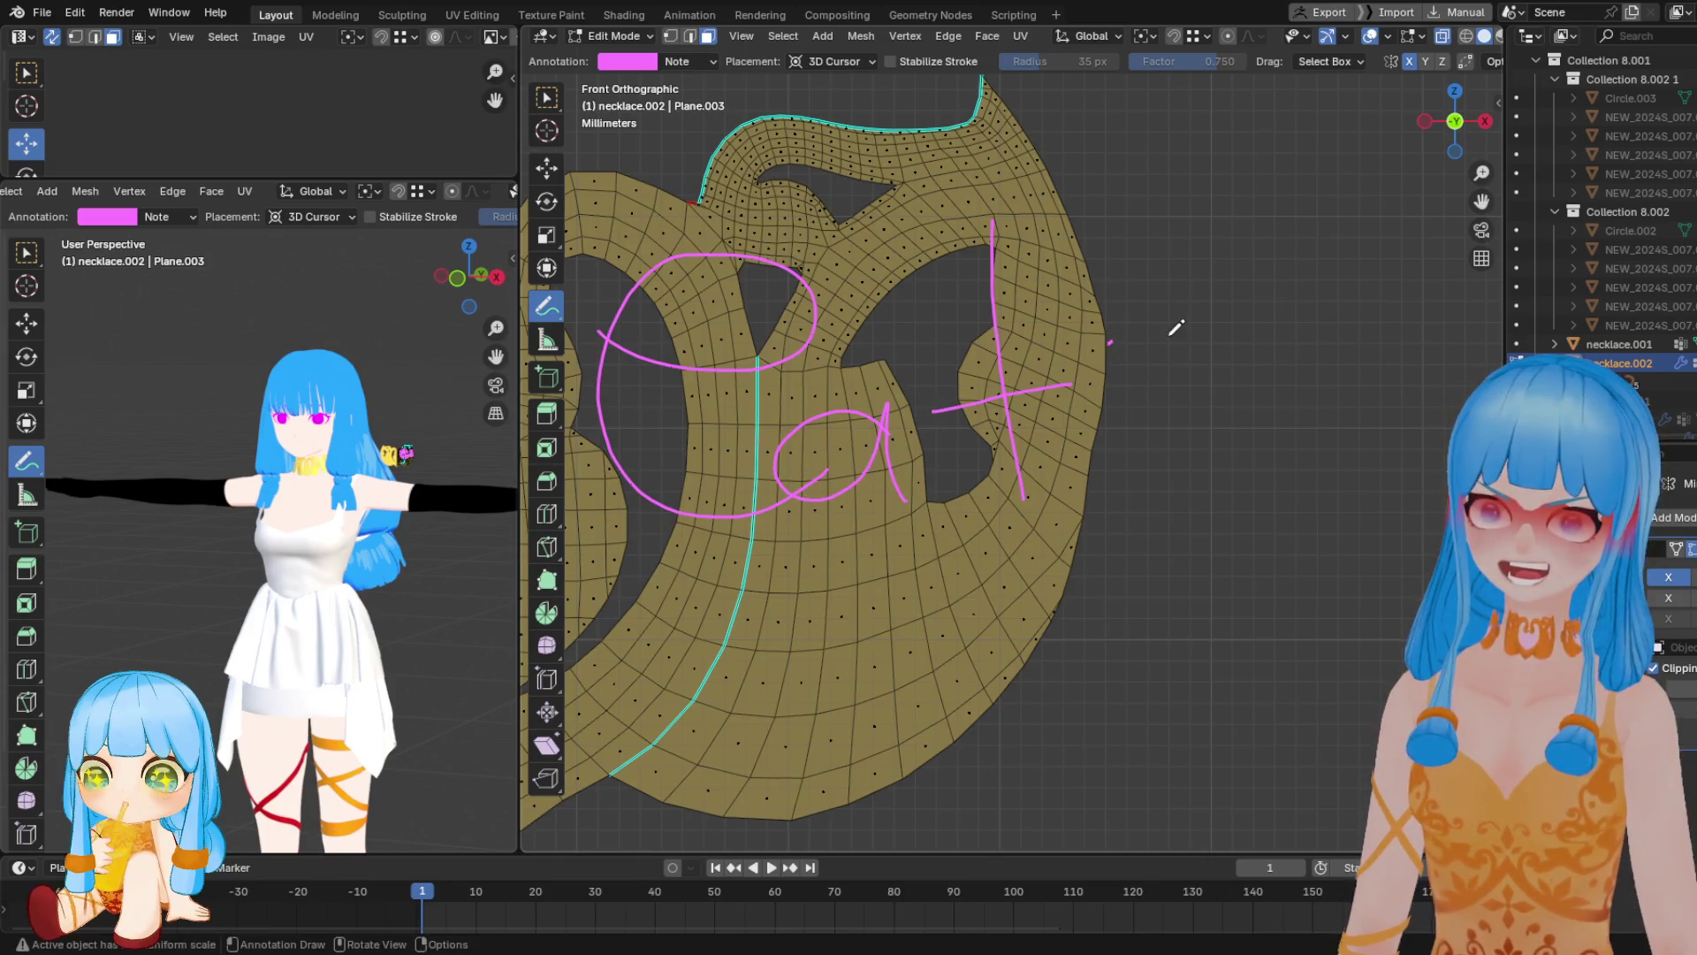
drag(1183, 400, 1191, 463)
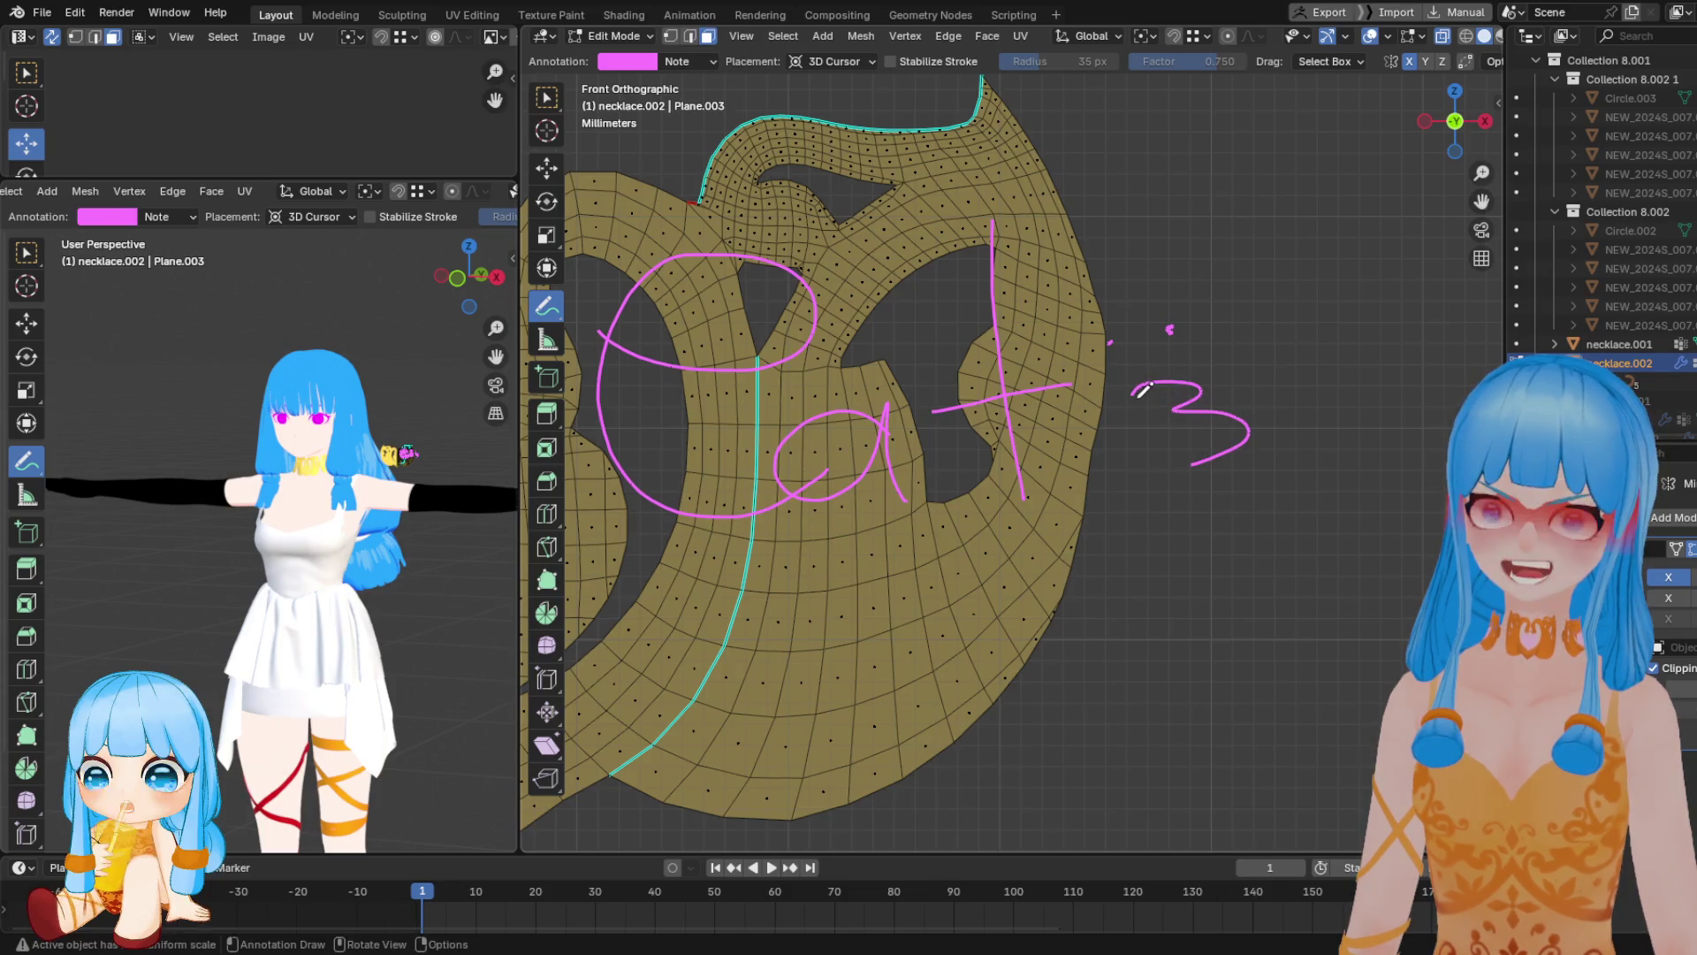
Erase the top of the 3, then draw a small loop, an e, and a pointed large loop
drag(546, 305, 619, 417)
drag(1288, 422, 1121, 361)
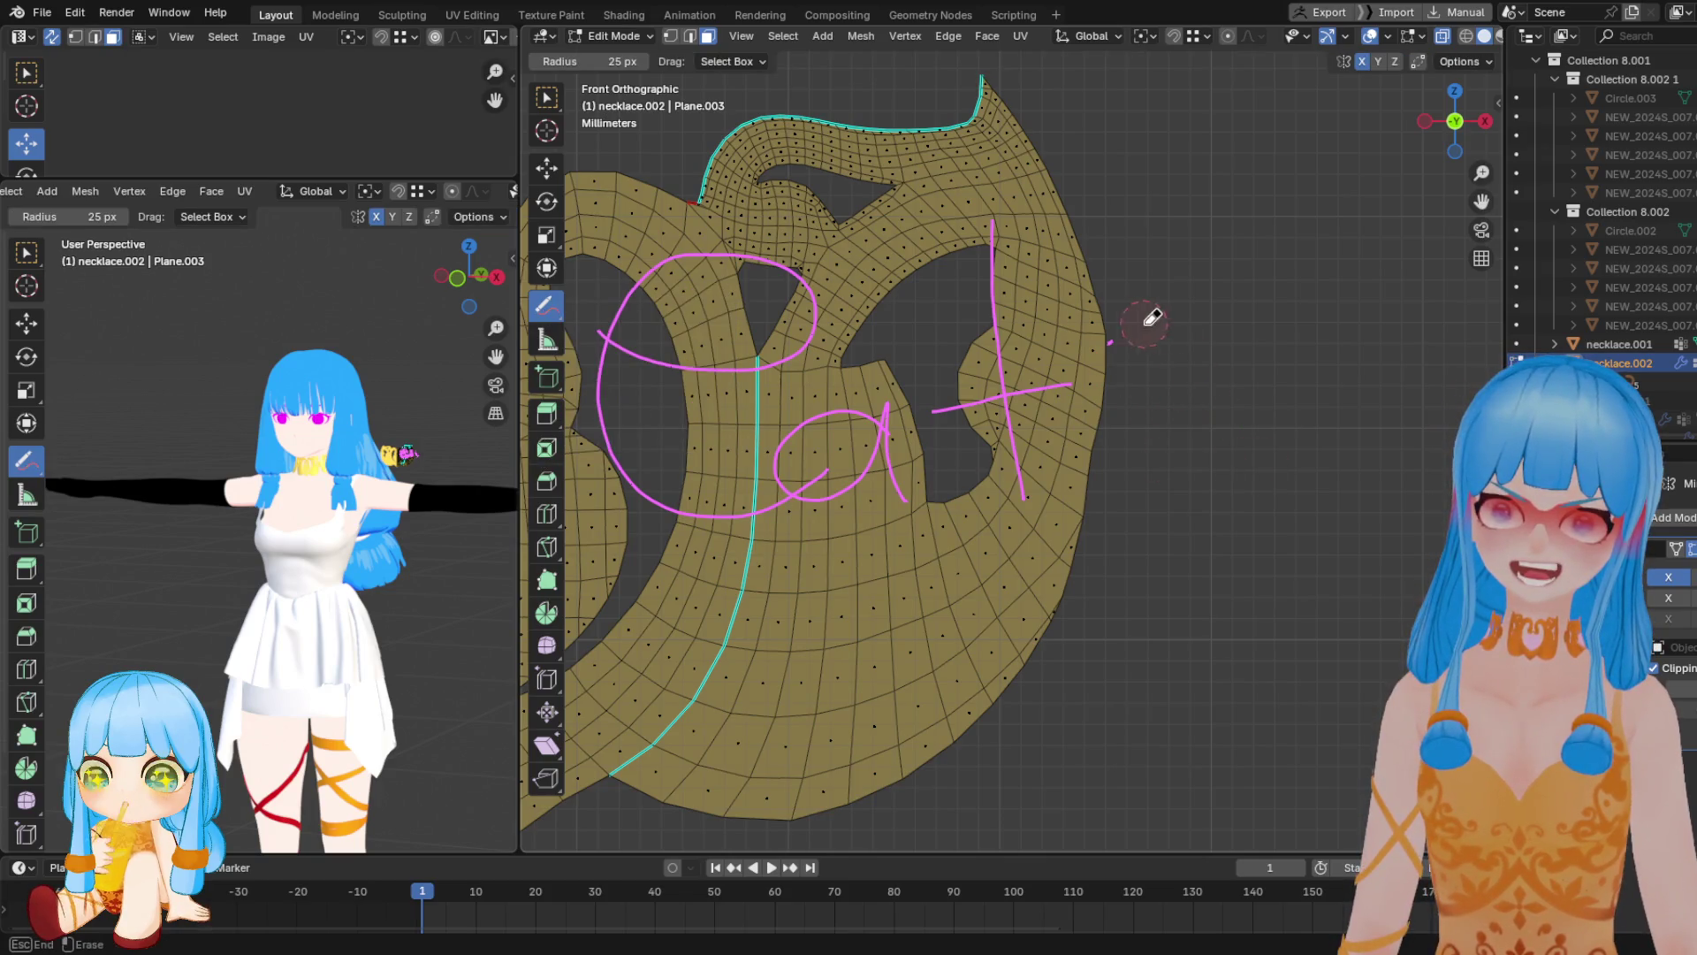
drag(546, 305, 616, 308)
drag(1121, 313, 1215, 286)
mouse_move(1096, 409)
mouse_down()
mouse_move(1269, 357)
mouse_move(1080, 439)
mouse_up()
mouse_move(1306, 449)
mouse_down()
mouse_move(1387, 391)
mouse_move(1378, 426)
mouse_up()
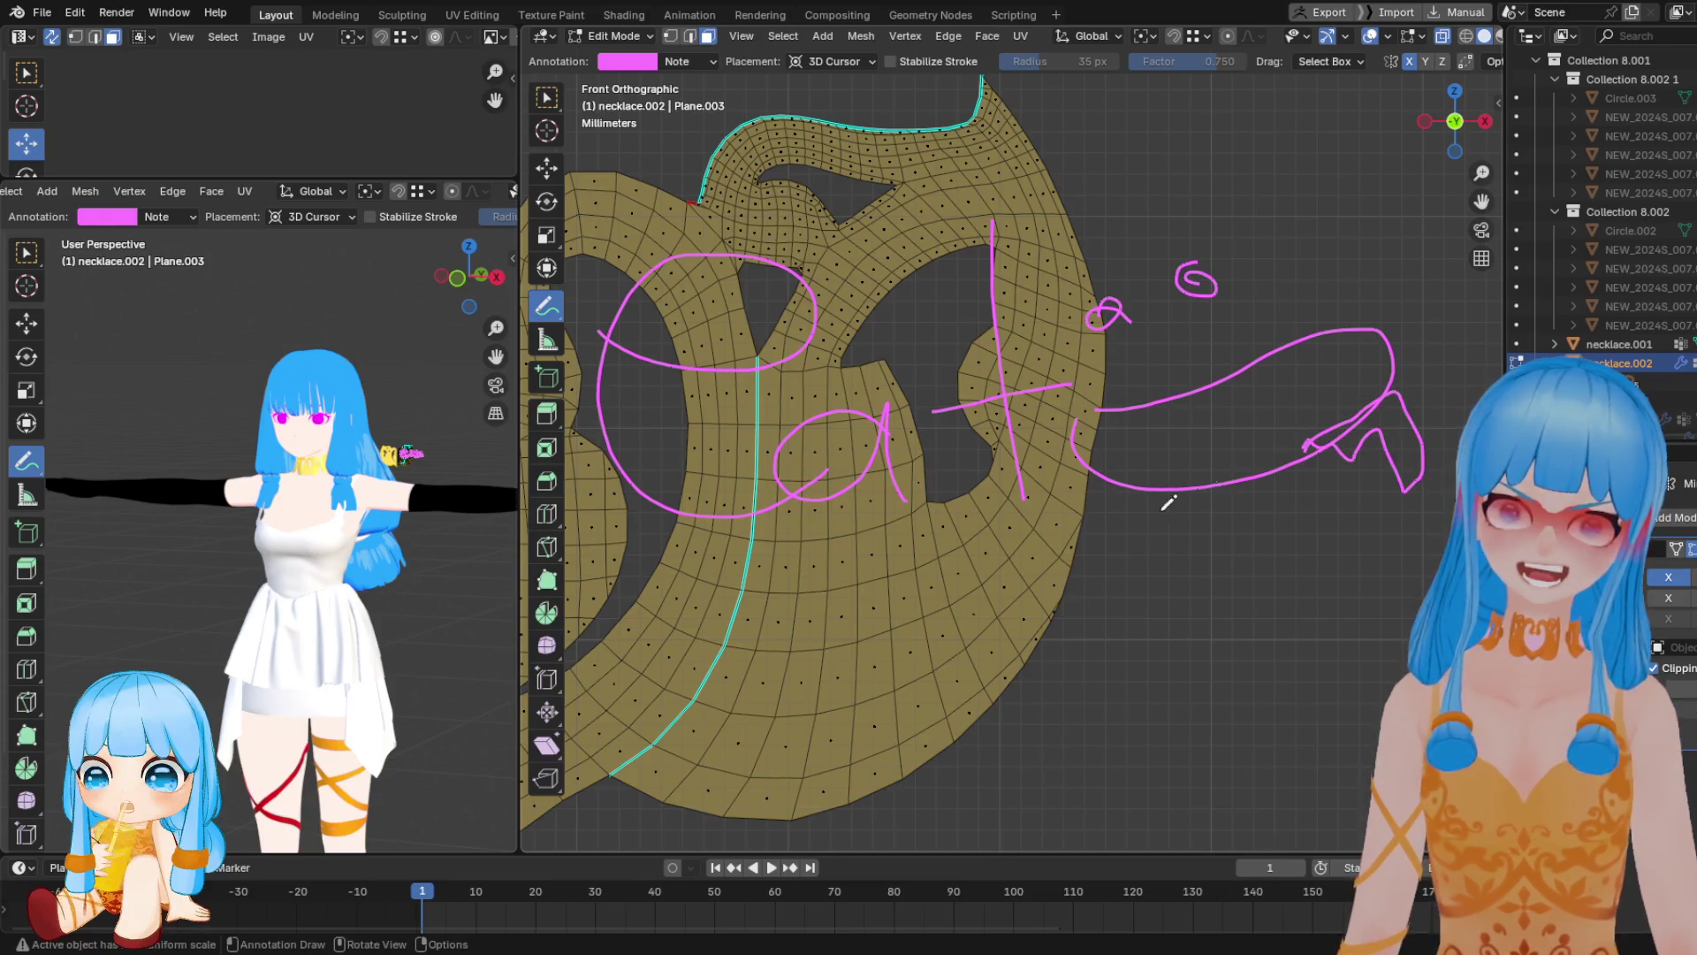
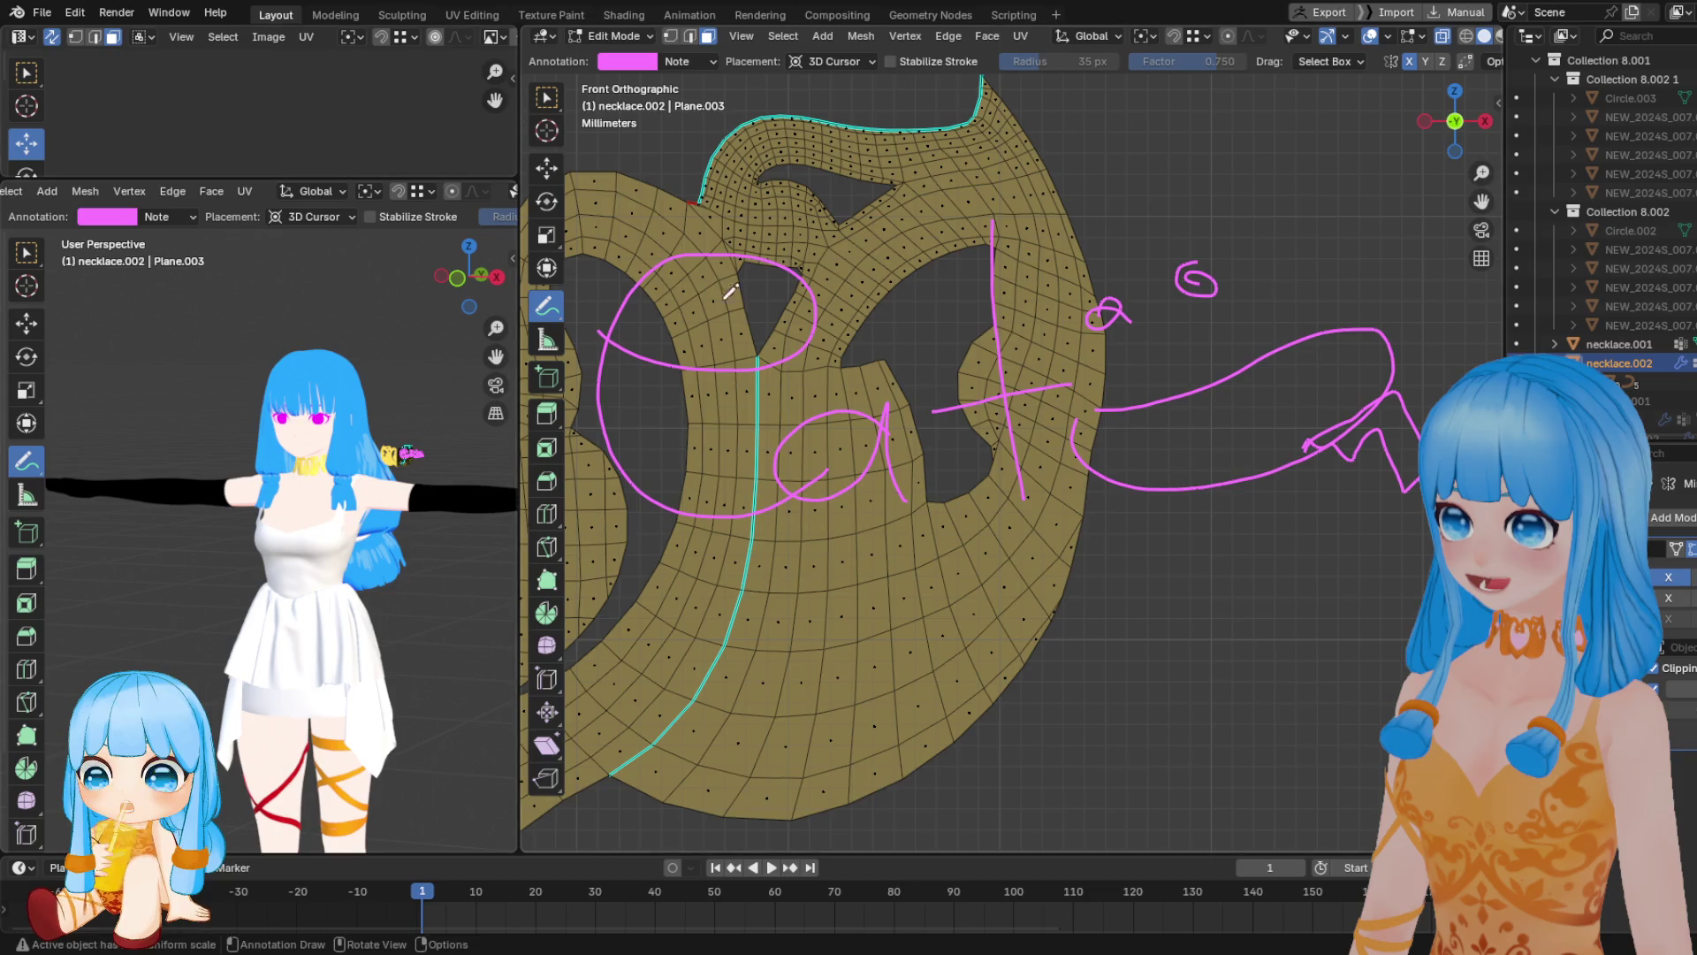
Erase the magenta scribbled notes over the pendant in the front viewport with the Annotate Eraser
click(546, 168)
drag(555, 298, 594, 311)
mouse_move(618, 354)
right_down()
mouse_move(666, 394)
mouse_move(804, 353)
mouse_move(621, 322)
mouse_move(637, 470)
mouse_move(864, 473)
mouse_move(636, 485)
mouse_move(984, 379)
mouse_move(992, 273)
mouse_move(1036, 454)
mouse_move(1136, 477)
mouse_move(1095, 424)
mouse_move(1334, 333)
mouse_move(1403, 397)
mouse_move(1249, 473)
mouse_move(1402, 447)
mouse_move(1409, 410)
mouse_move(1201, 298)
mouse_move(1064, 303)
mouse_move(1026, 204)
mouse_move(981, 238)
right_up()
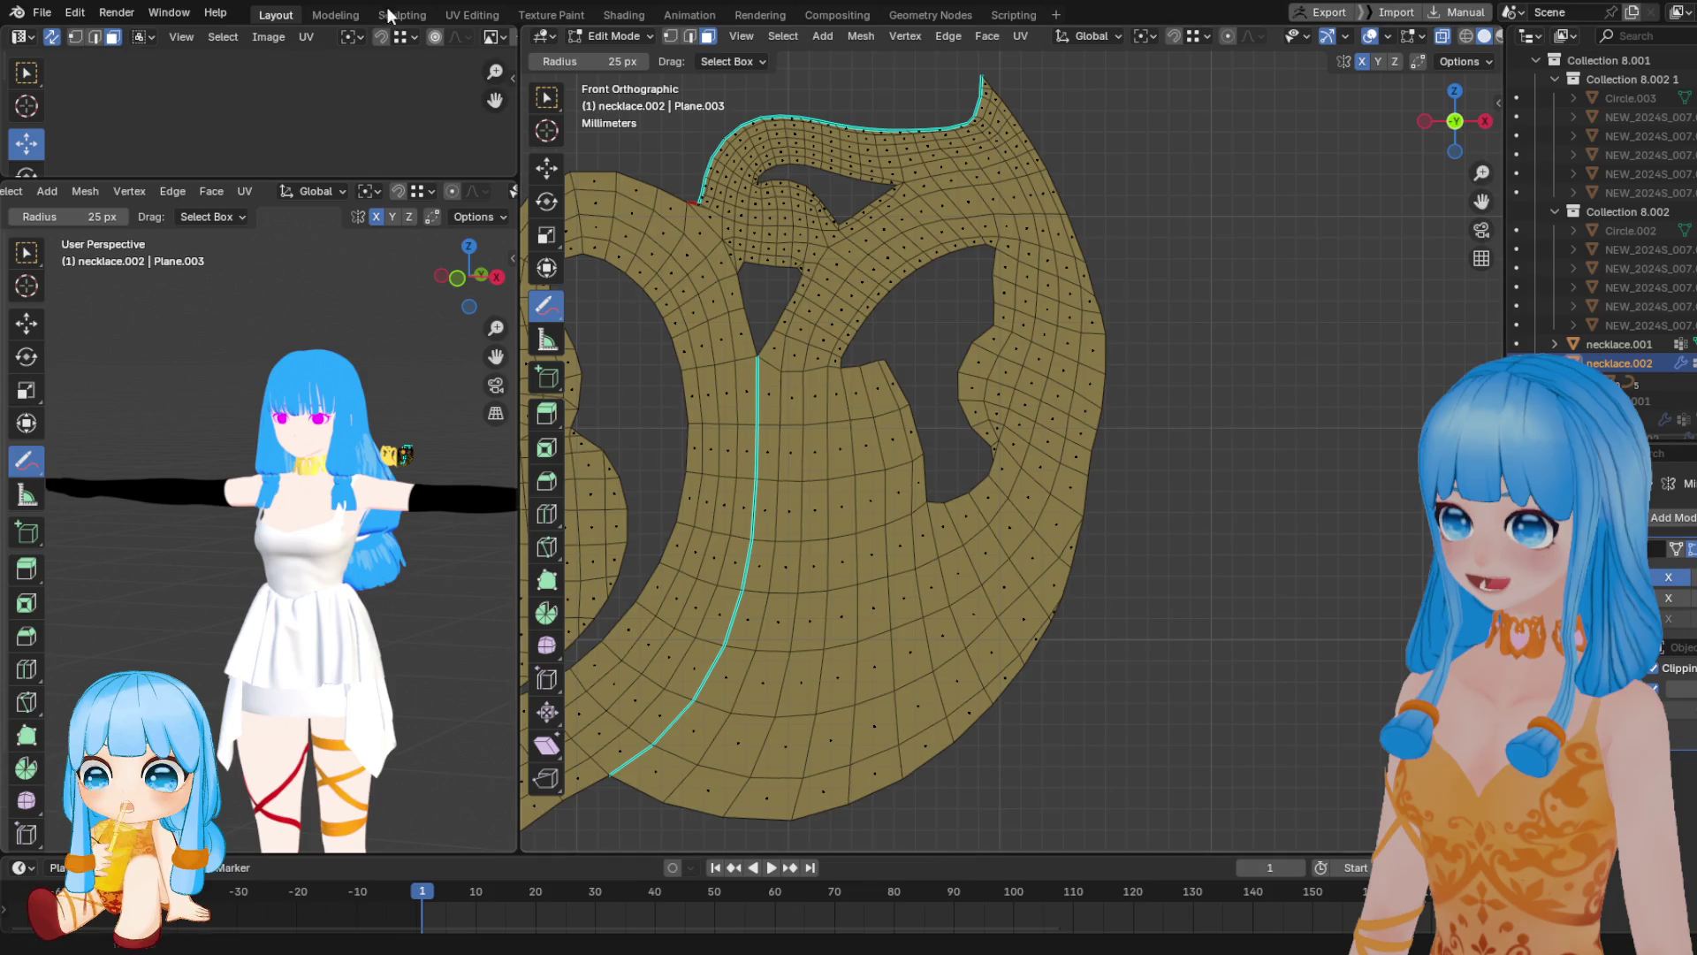
Handwrite 'Thank You for new follower' as a magenta annotation over the character in the left viewport
drag(25, 469, 75, 466)
mouse_move(84, 327)
mouse_down()
mouse_move(137, 320)
mouse_move(99, 363)
mouse_move(235, 359)
mouse_up()
drag(250, 289, 252, 356)
mouse_move(278, 331)
mouse_down()
mouse_move(281, 357)
mouse_move(357, 308)
mouse_up()
drag(335, 332, 339, 359)
mouse_move(358, 337)
mouse_down()
mouse_move(352, 350)
mouse_move(392, 358)
mouse_up()
mouse_move(103, 421)
mouse_down()
mouse_move(86, 459)
mouse_move(103, 436)
mouse_move(243, 451)
mouse_move(295, 423)
mouse_up()
mouse_move(405, 400)
mouse_down()
mouse_move(378, 442)
mouse_move(428, 438)
mouse_move(436, 421)
mouse_move(454, 455)
mouse_move(501, 439)
mouse_up()
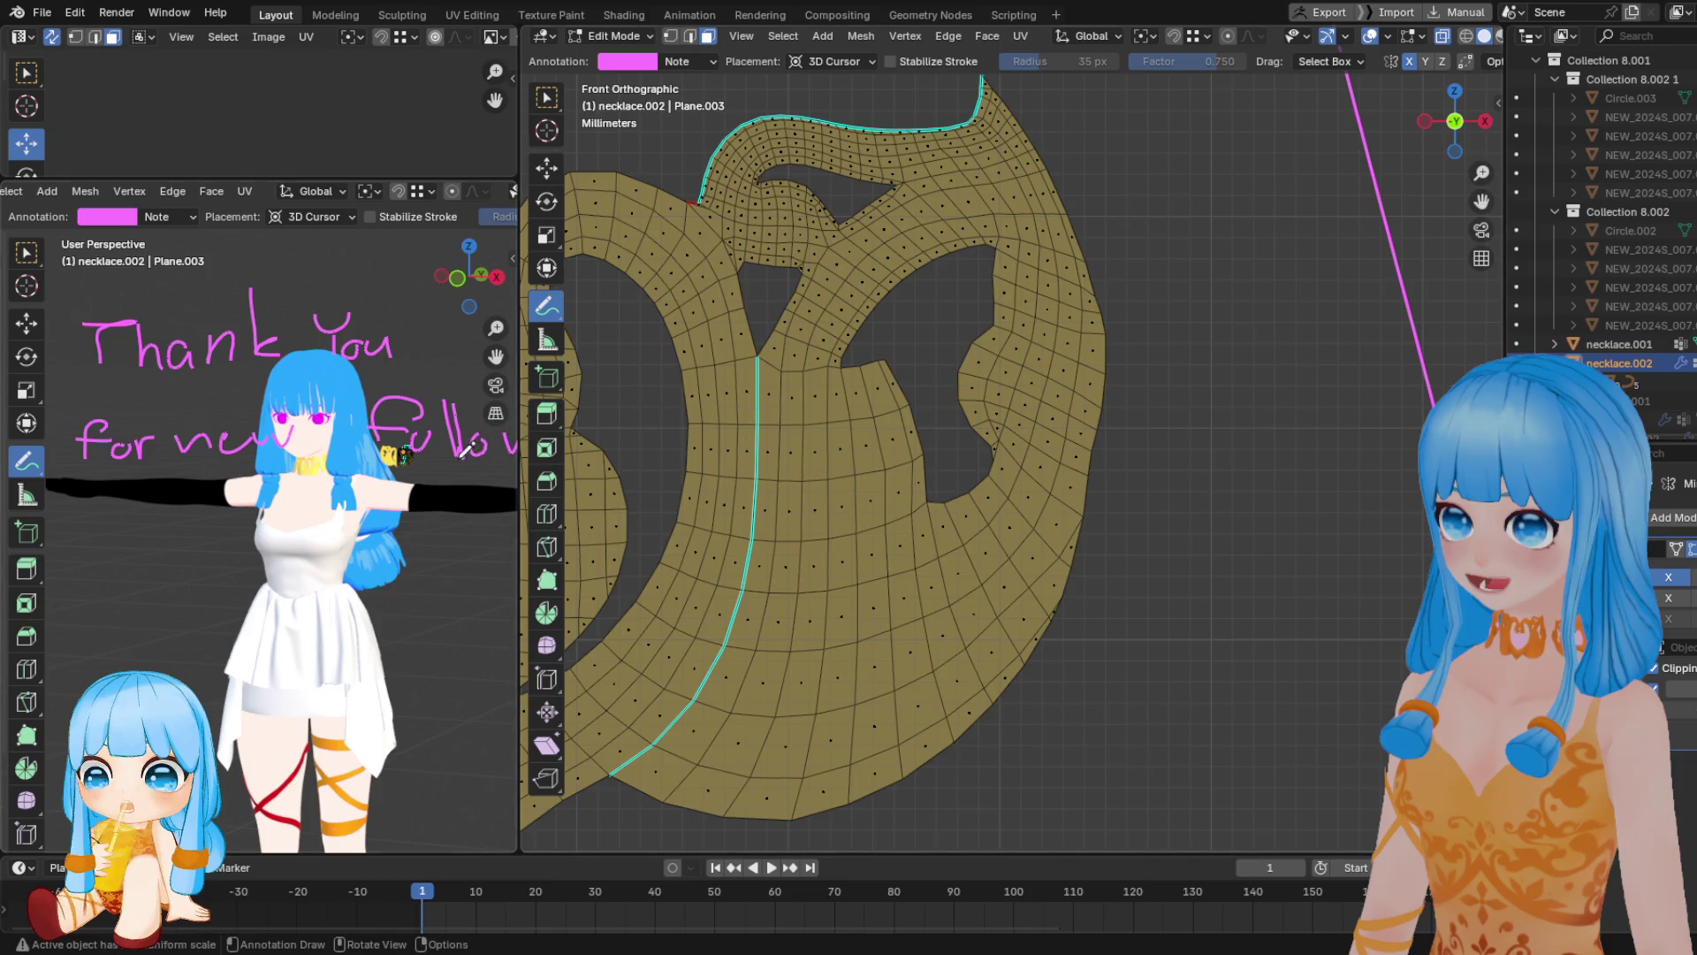
scroll(471, 448, down, 2)
drag(487, 471, 498, 449)
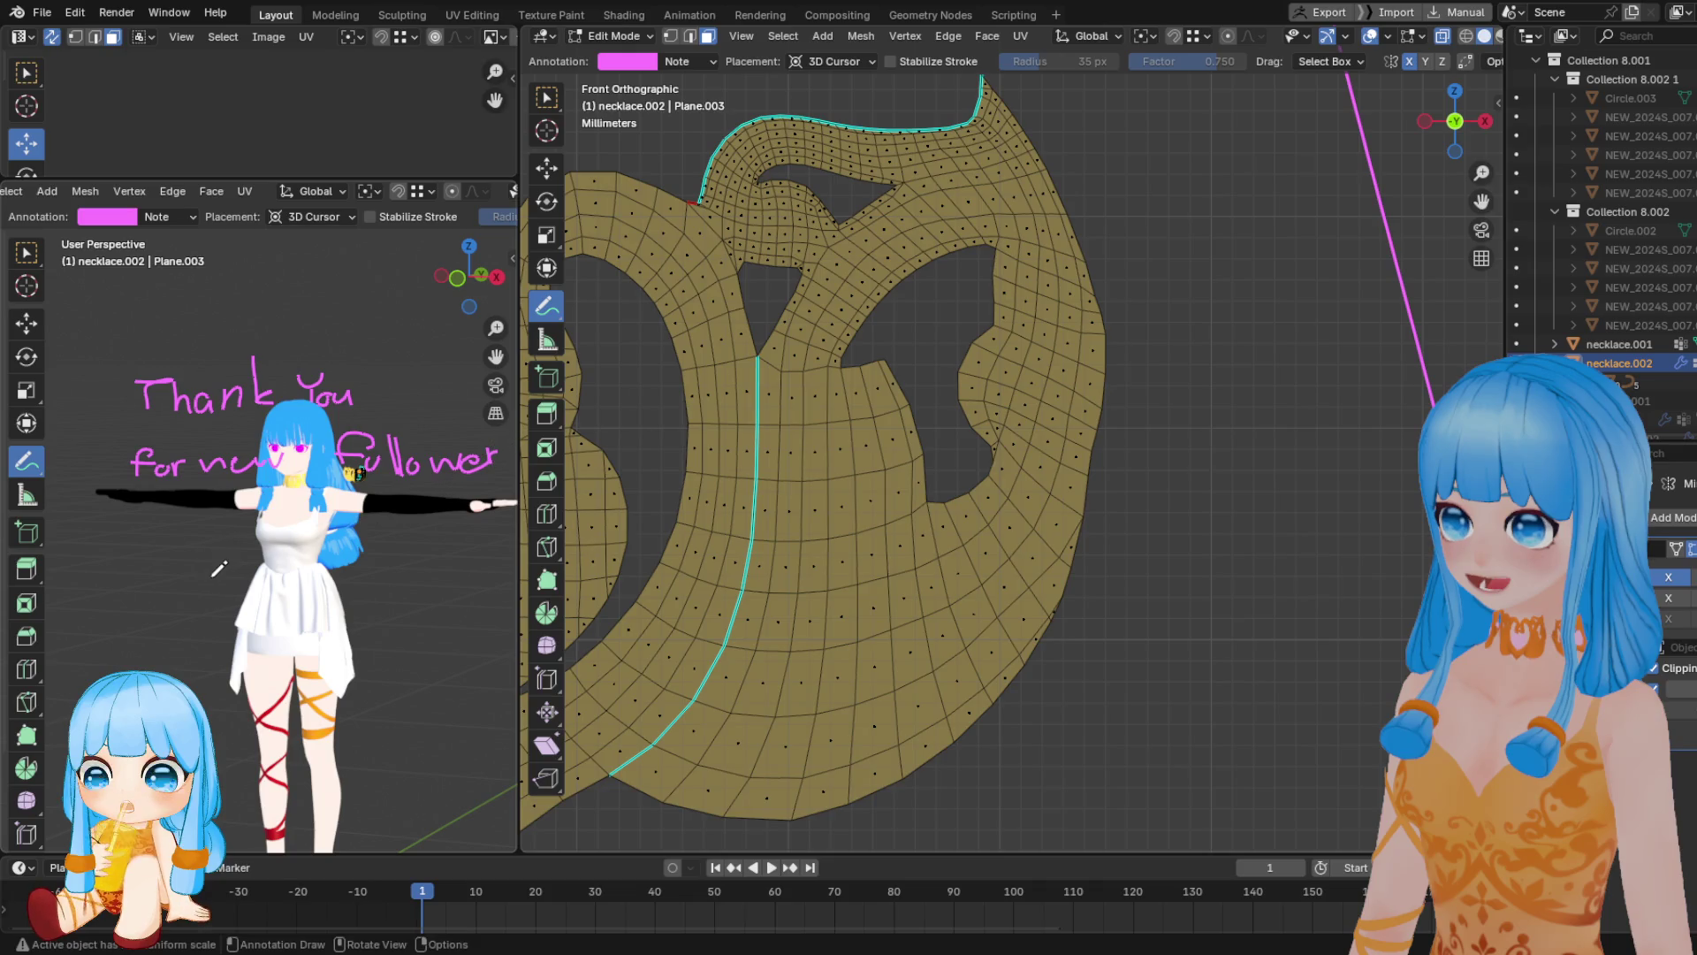
Start a second line with the follower's name, erasing the misdrawn letters
mouse_move(186, 583)
mouse_down()
mouse_move(208, 613)
mouse_move(237, 585)
mouse_move(258, 610)
mouse_move(349, 573)
mouse_move(358, 585)
mouse_up()
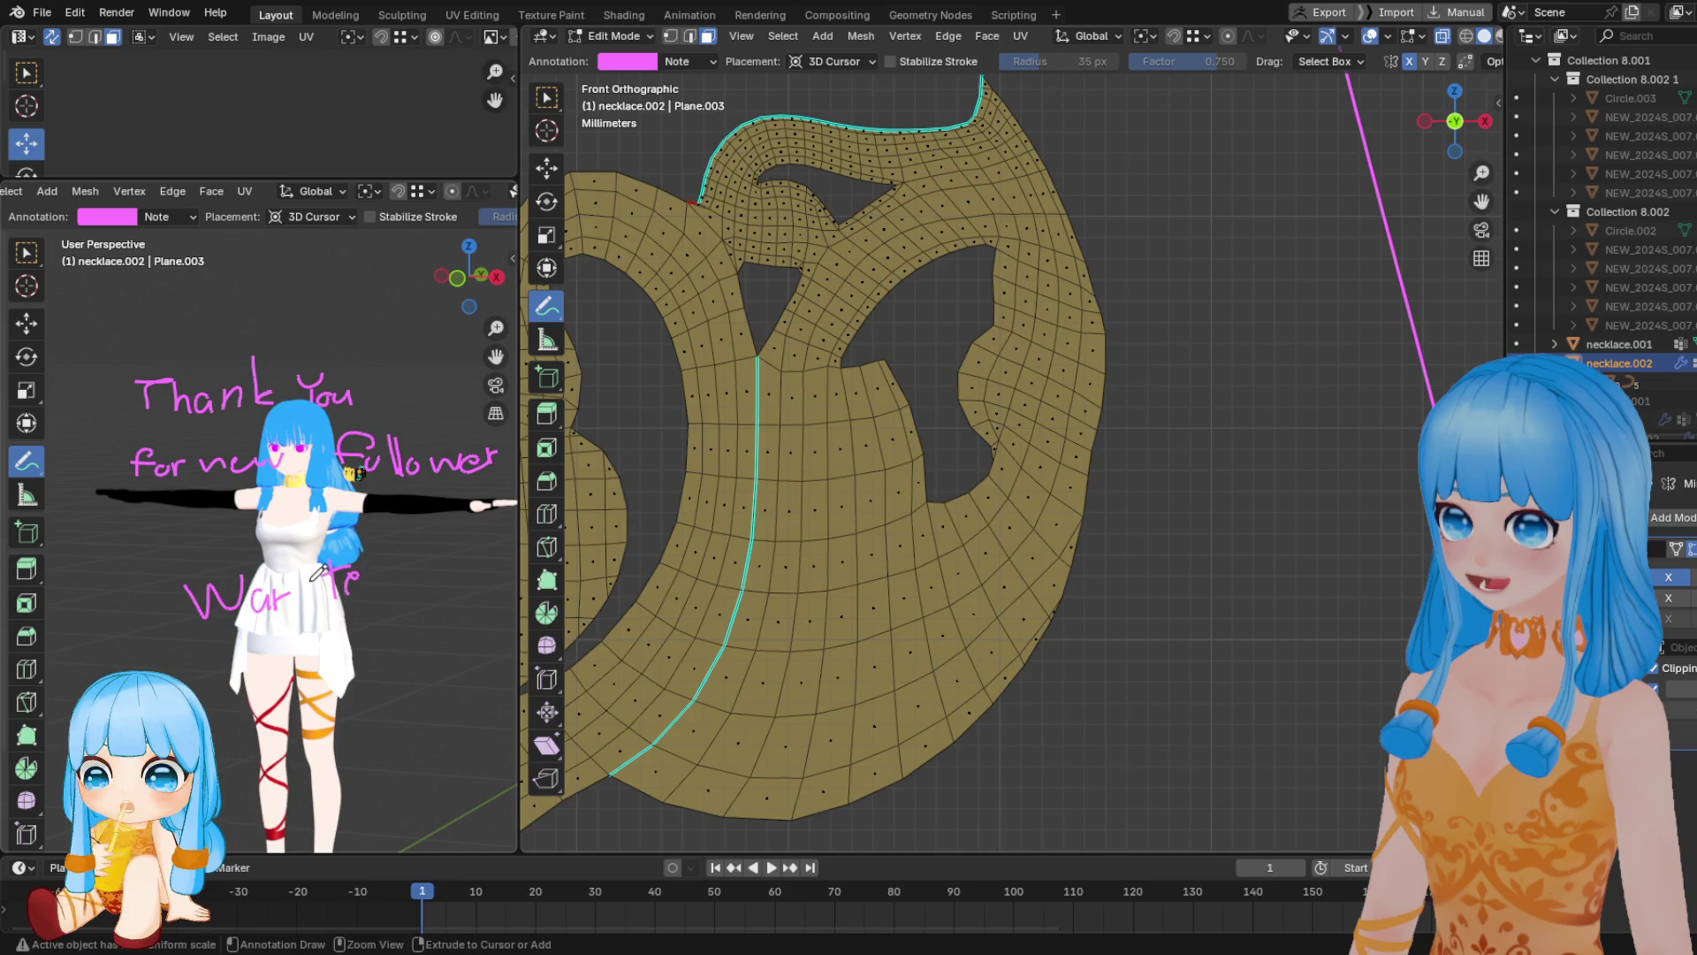
click(27, 459)
click(92, 580)
drag(325, 570, 363, 583)
click(27, 460)
click(92, 459)
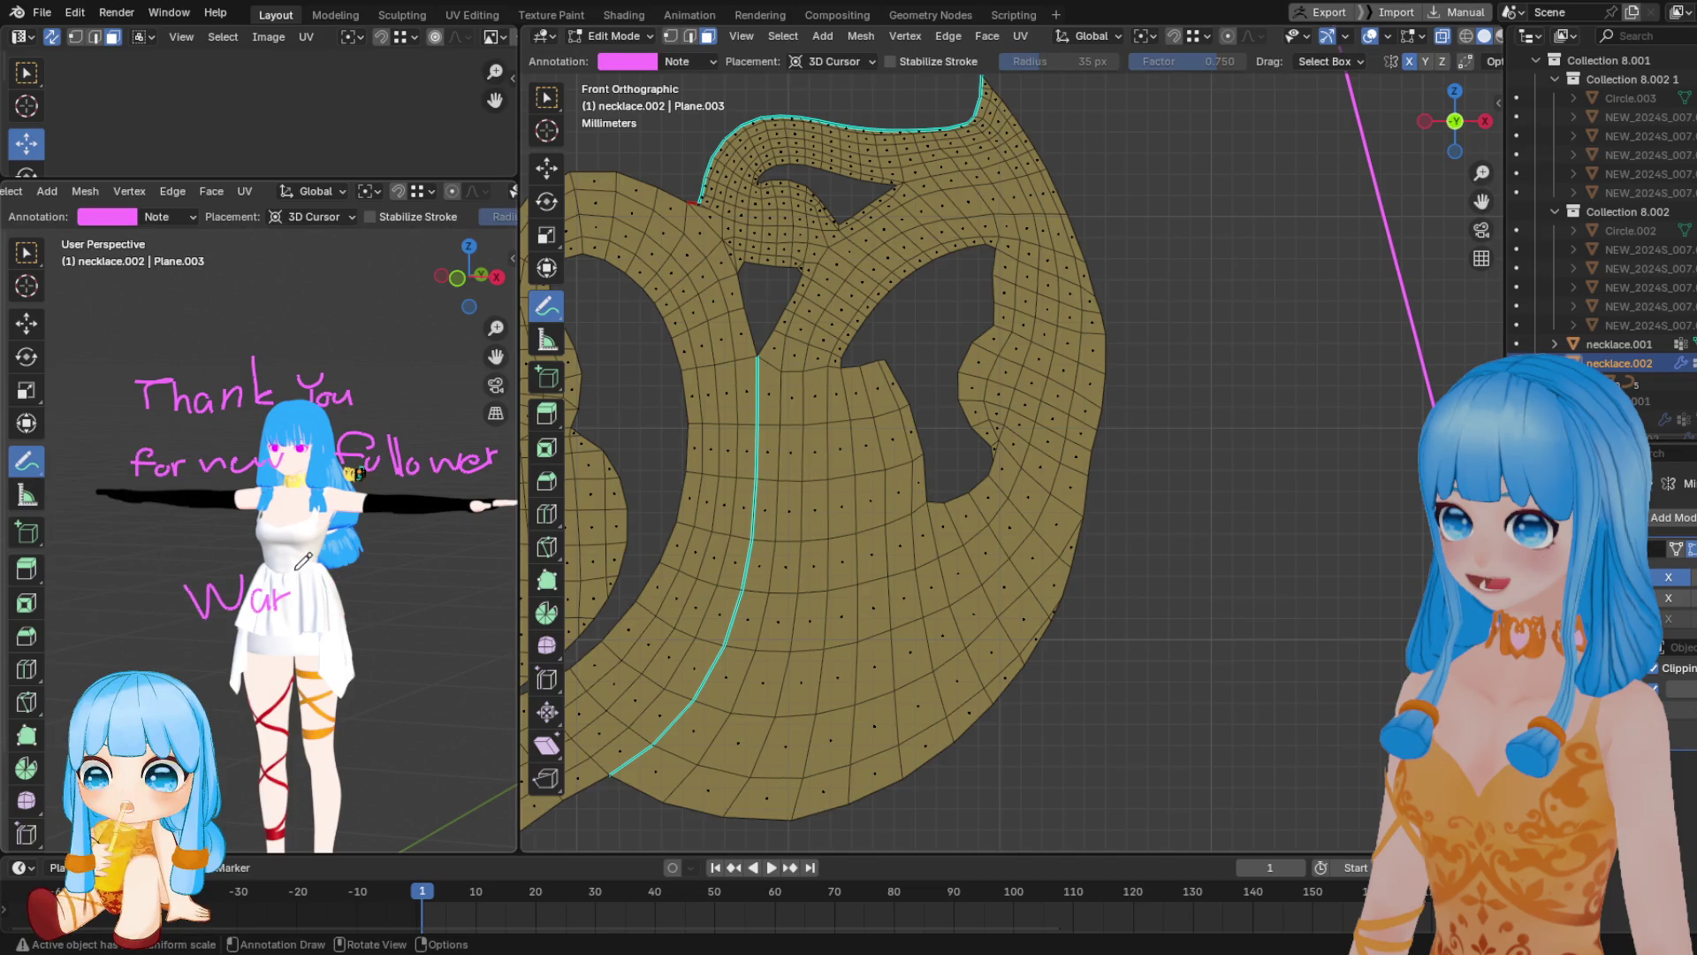
Finish the follower's name, circle the note, and return to the Move tool
drag(298, 580, 300, 606)
drag(290, 590, 309, 589)
mouse_move(313, 597)
mouse_down()
mouse_move(358, 573)
mouse_move(346, 598)
mouse_move(402, 597)
mouse_move(406, 579)
mouse_up()
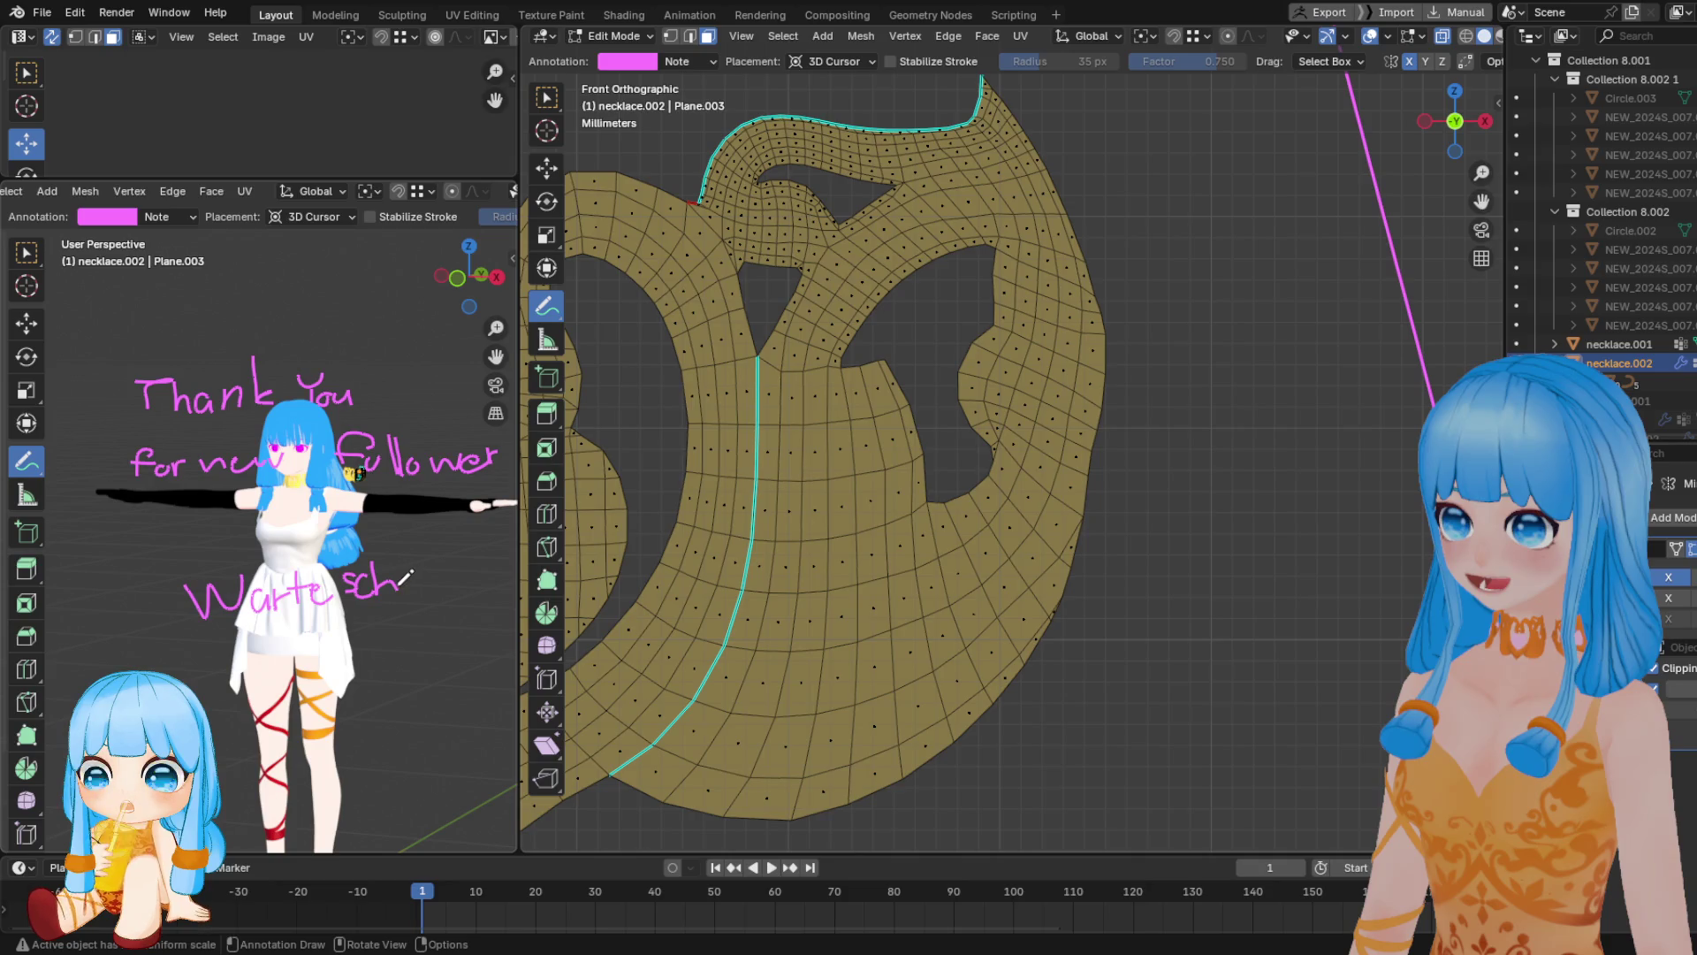
mouse_move(409, 553)
mouse_down()
mouse_move(409, 599)
mouse_move(456, 579)
mouse_move(461, 609)
mouse_move(499, 559)
mouse_move(478, 578)
mouse_up()
scroll(464, 548, down, 1)
mouse_move(369, 624)
mouse_down()
mouse_move(298, 459)
mouse_move(516, 497)
mouse_move(411, 603)
mouse_up()
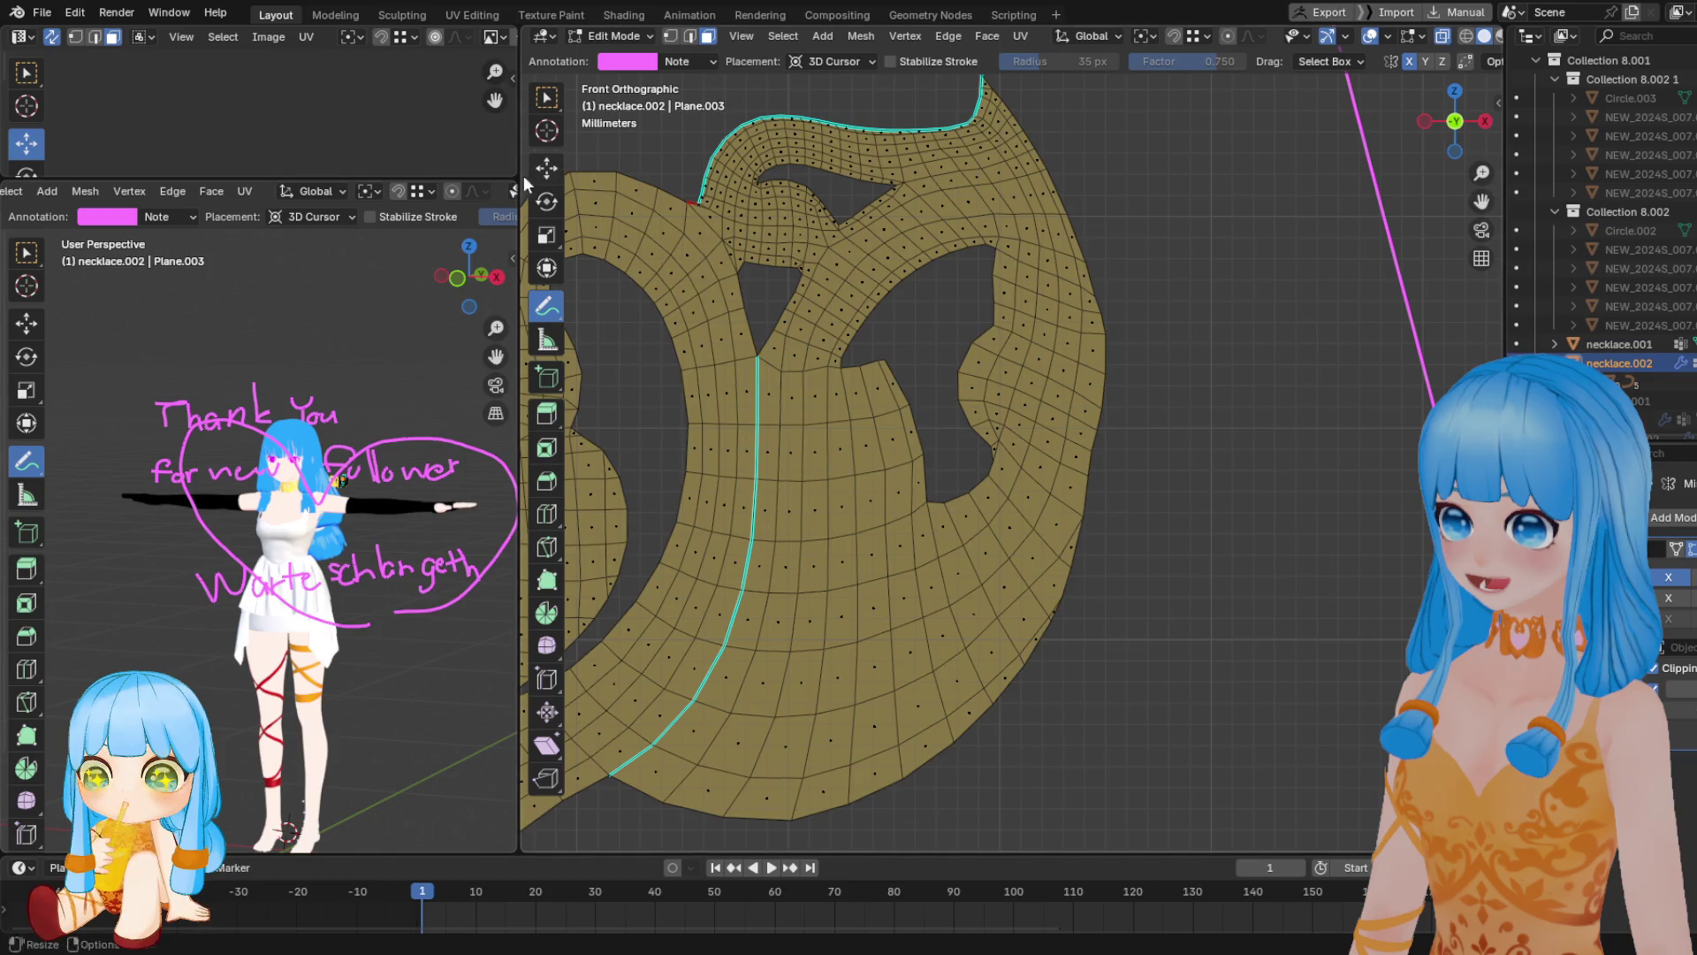
click(546, 172)
click(784, 362)
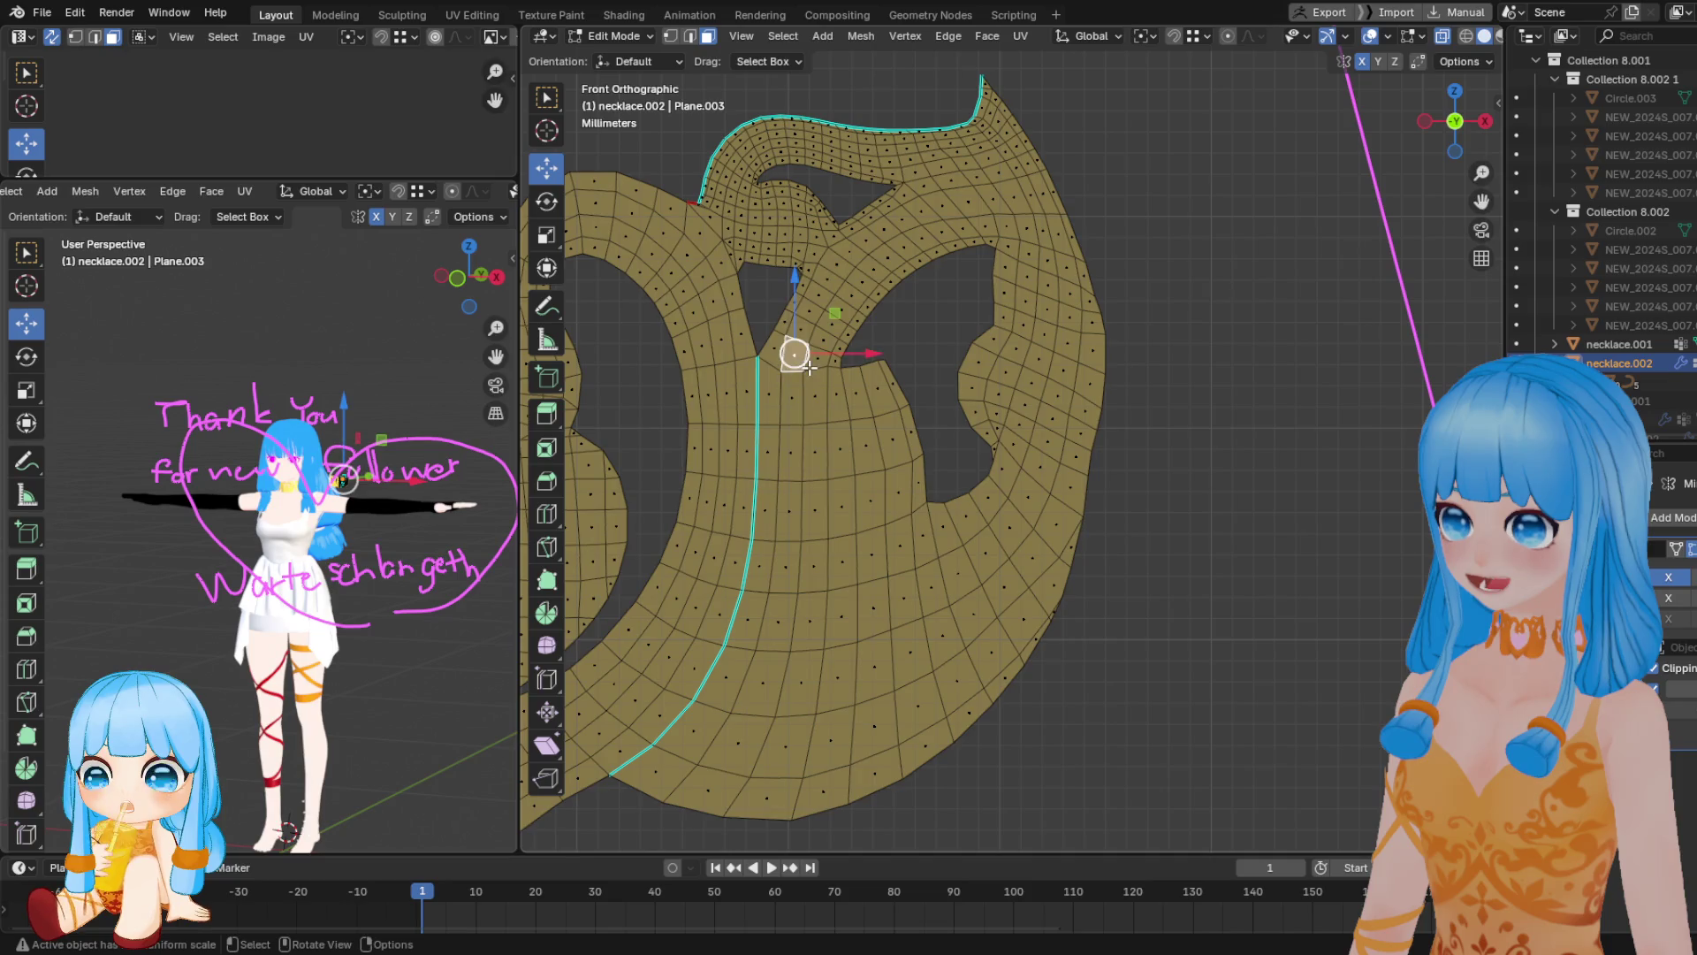
Save NEW_2024_01.blend and zoom back in on the necklace mesh
key(ctrl+s)
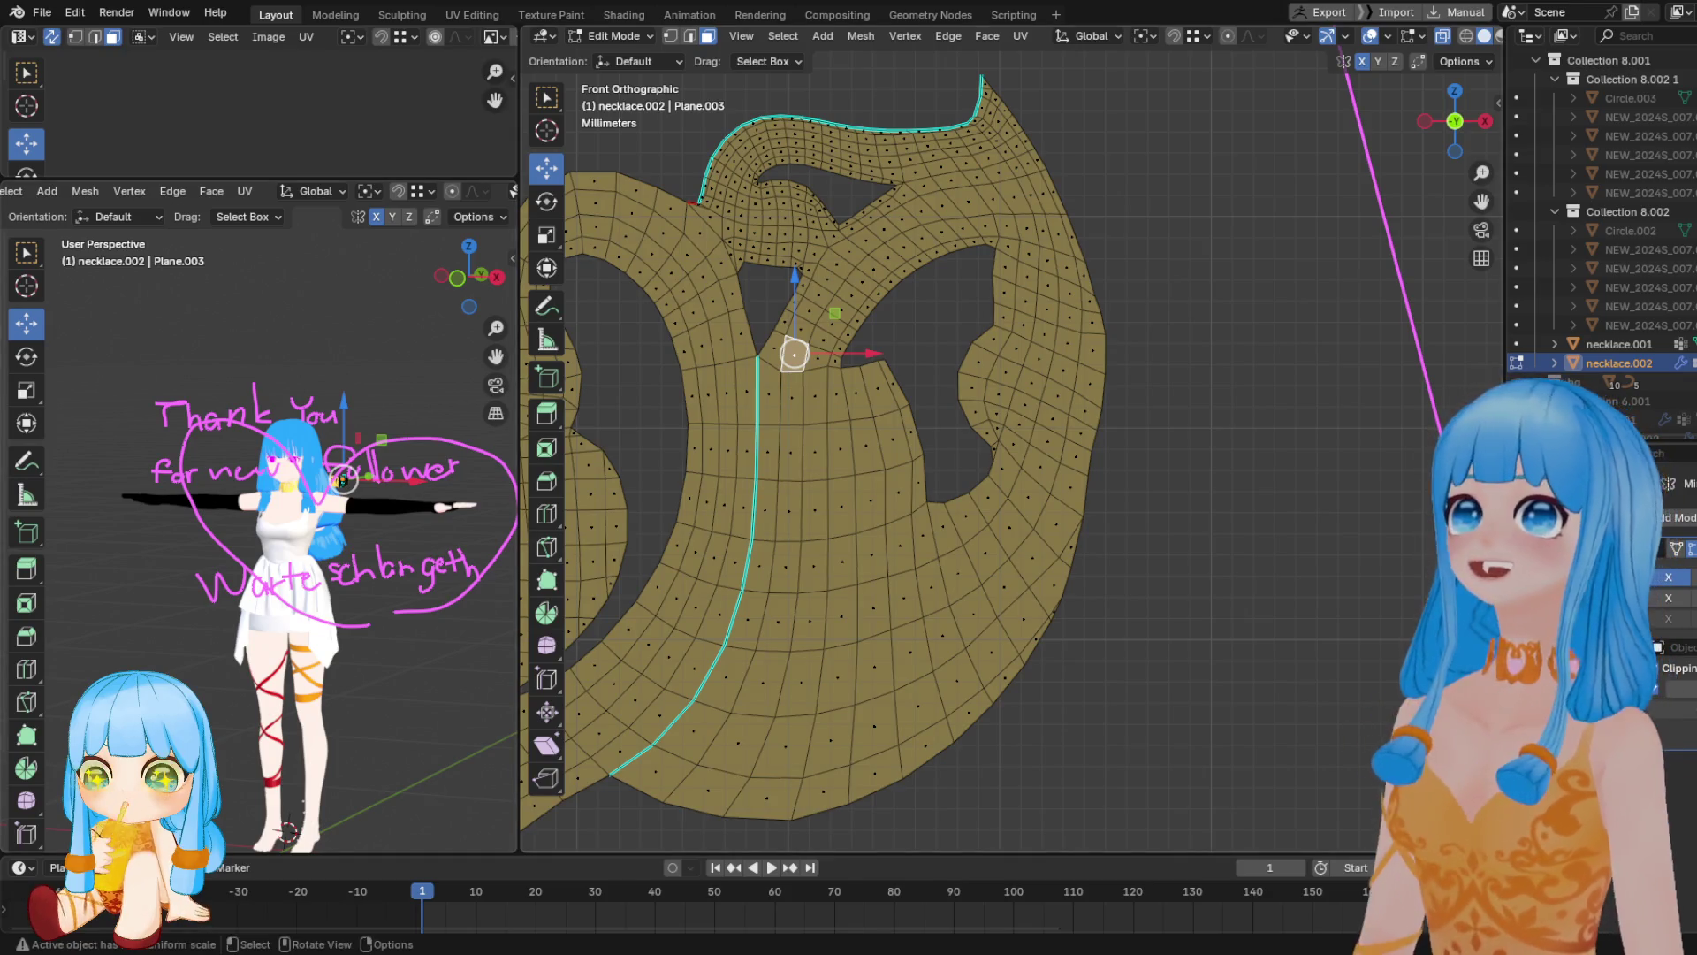
scroll(1012, 459, down, 4)
scroll(1012, 460, up, 3)
scroll(977, 468, up, 4)
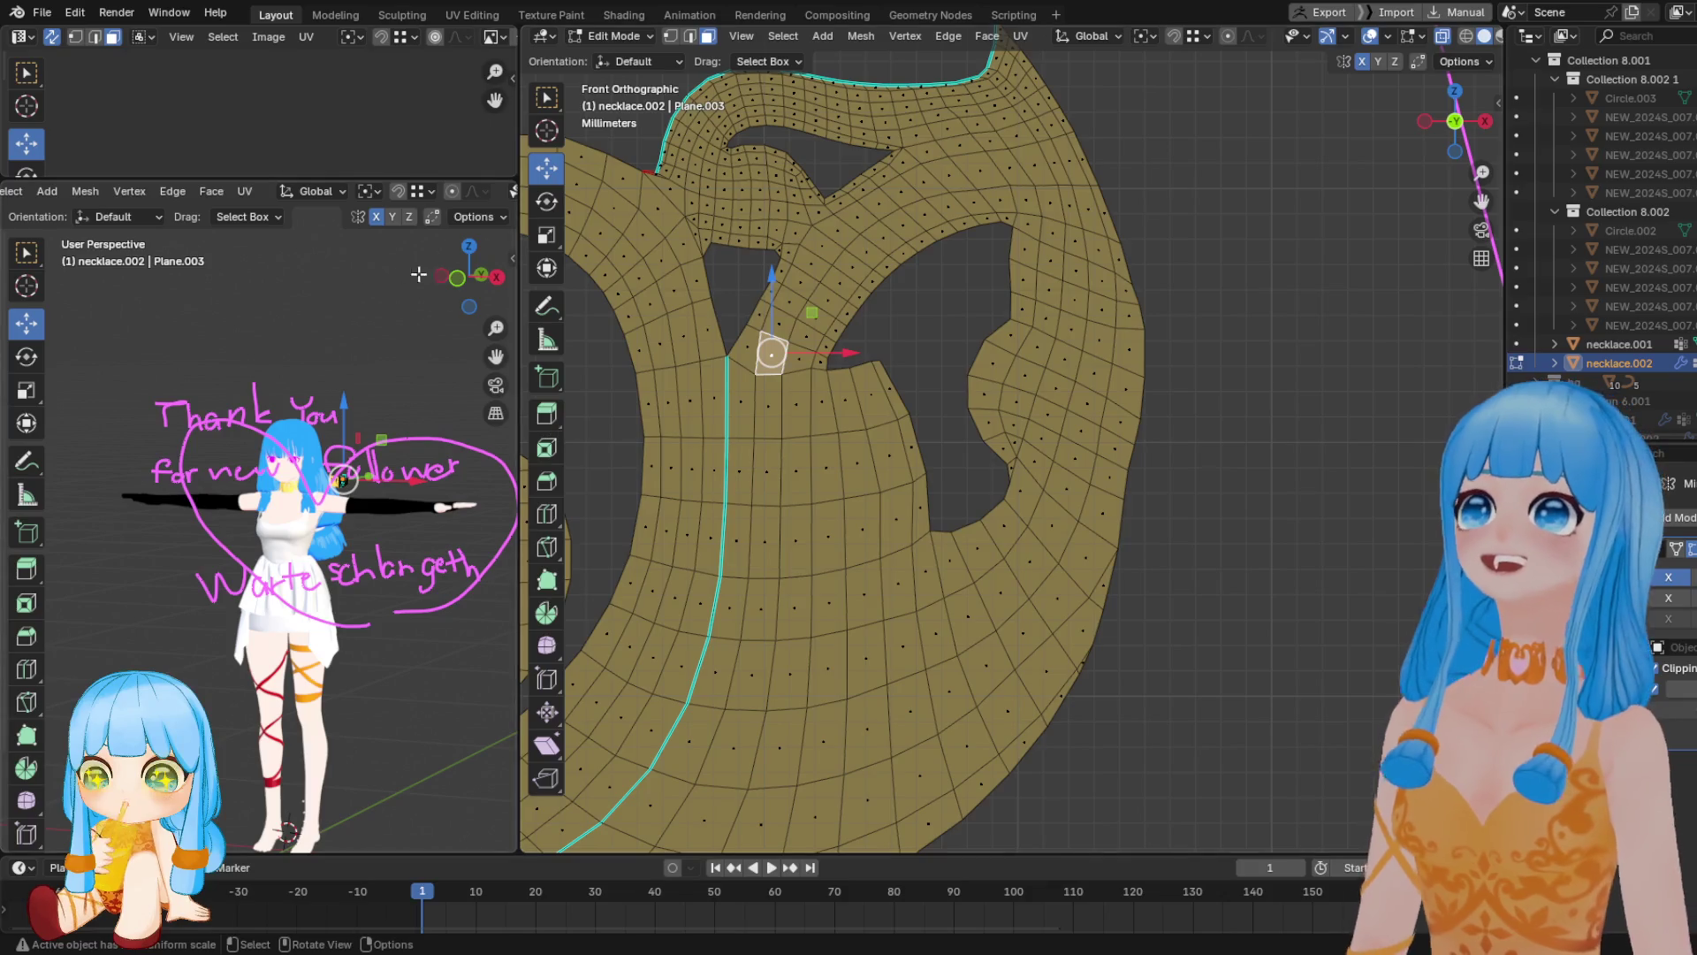
In vertex select mode, nudge a vertex on the pendant's right edge to smooth the outline
click(671, 36)
mouse_move(1011, 560)
shift+middle_down()
mouse_move(1186, 416)
mouse_move(1091, 530)
mouse_move(1038, 531)
mouse_move(1087, 405)
mouse_move(1111, 485)
shift+middle_up()
scroll(1110, 531, down, 4)
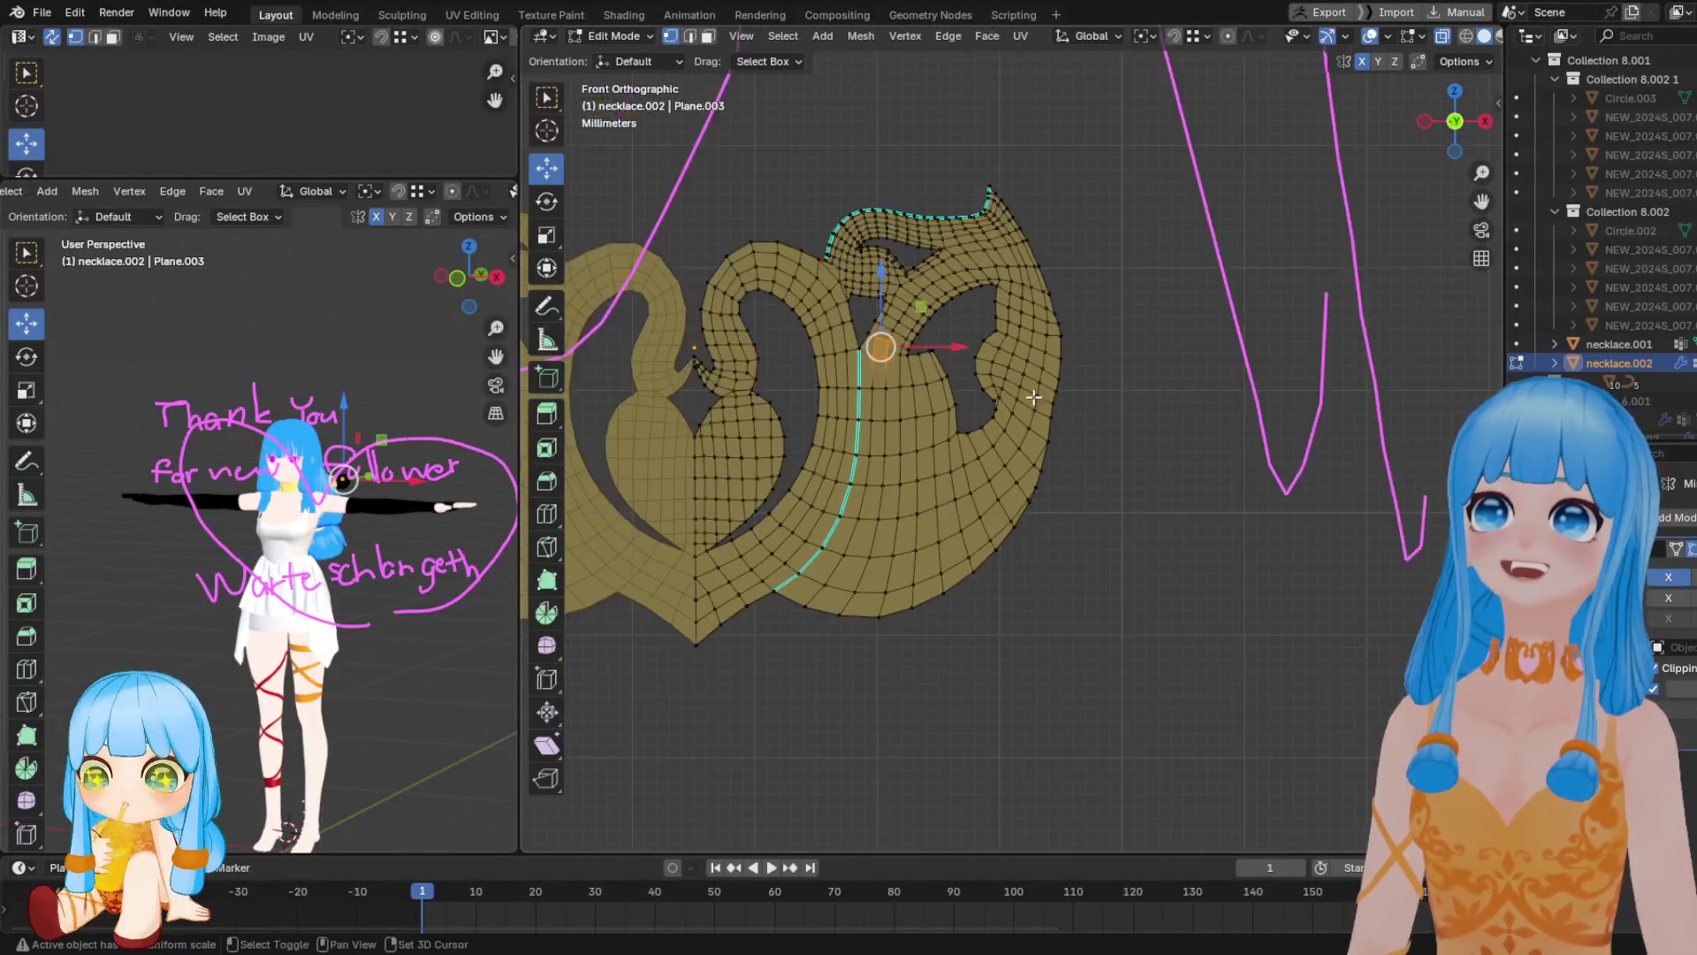
shift+middle_drag(1042, 414, 1045, 489)
scroll(1047, 495, up, 1)
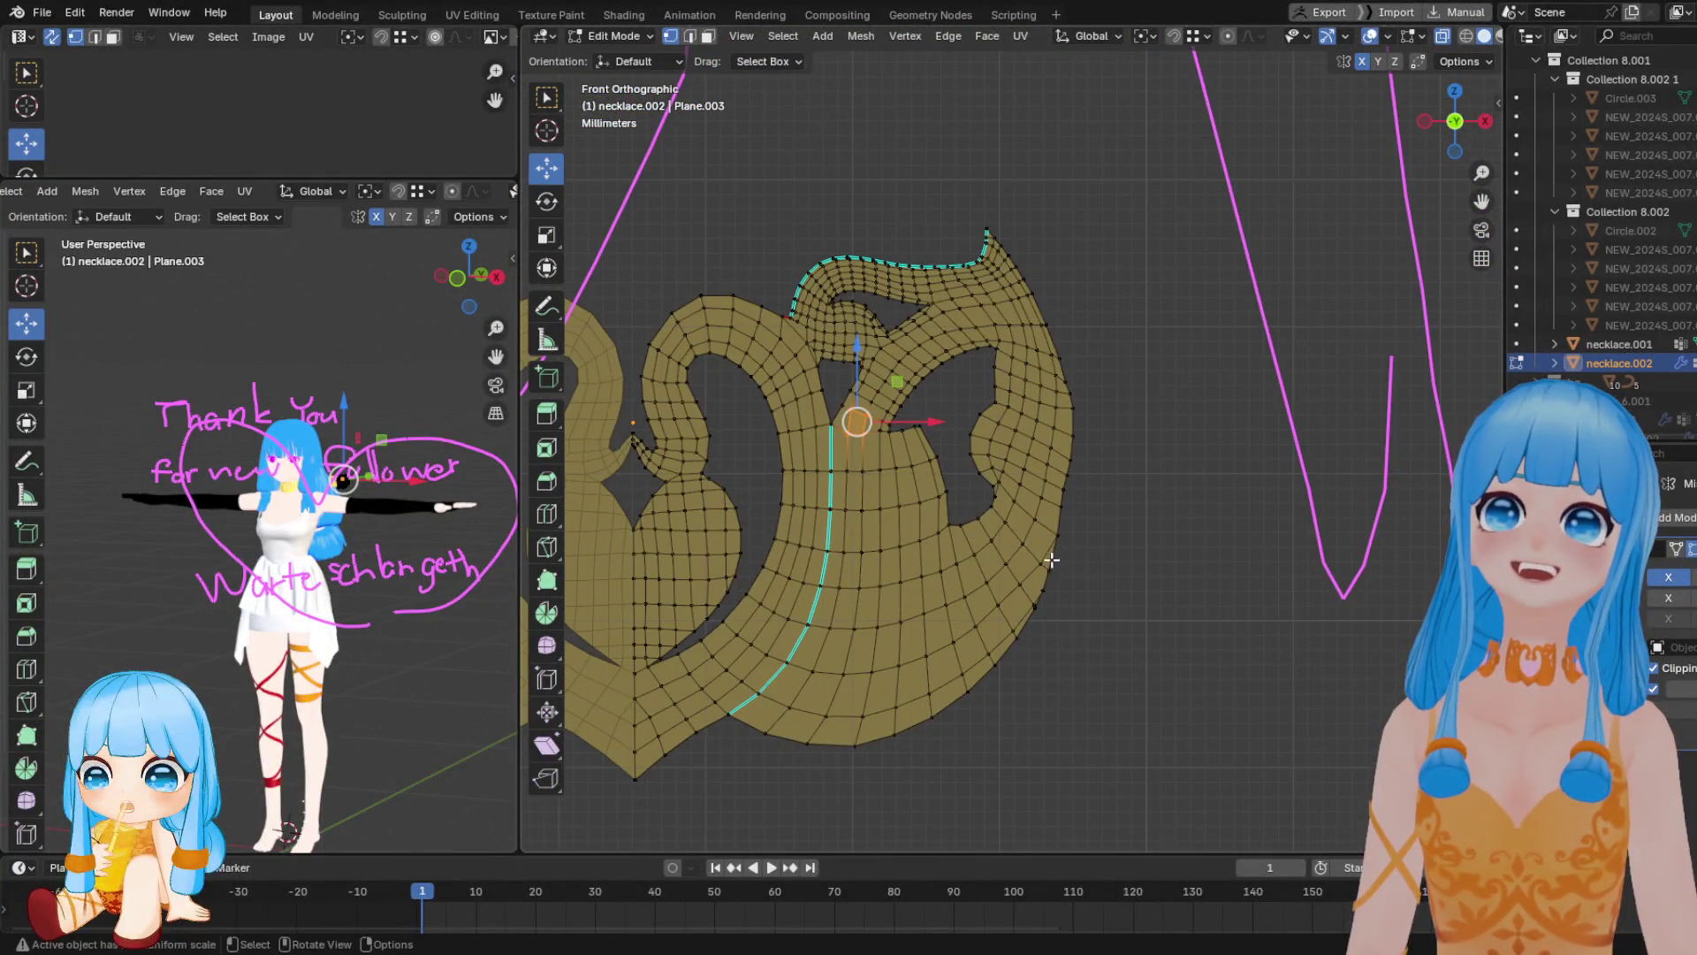
scroll(1051, 560, up, 3)
scroll(1117, 613, down, 1)
shift+middle_drag(1117, 651, 1050, 541)
click(1050, 541)
click(1059, 469)
drag(1061, 469, 1065, 469)
Merge the stray vertices at the right cutout's upper corner At Last
scroll(1025, 451, down, 5)
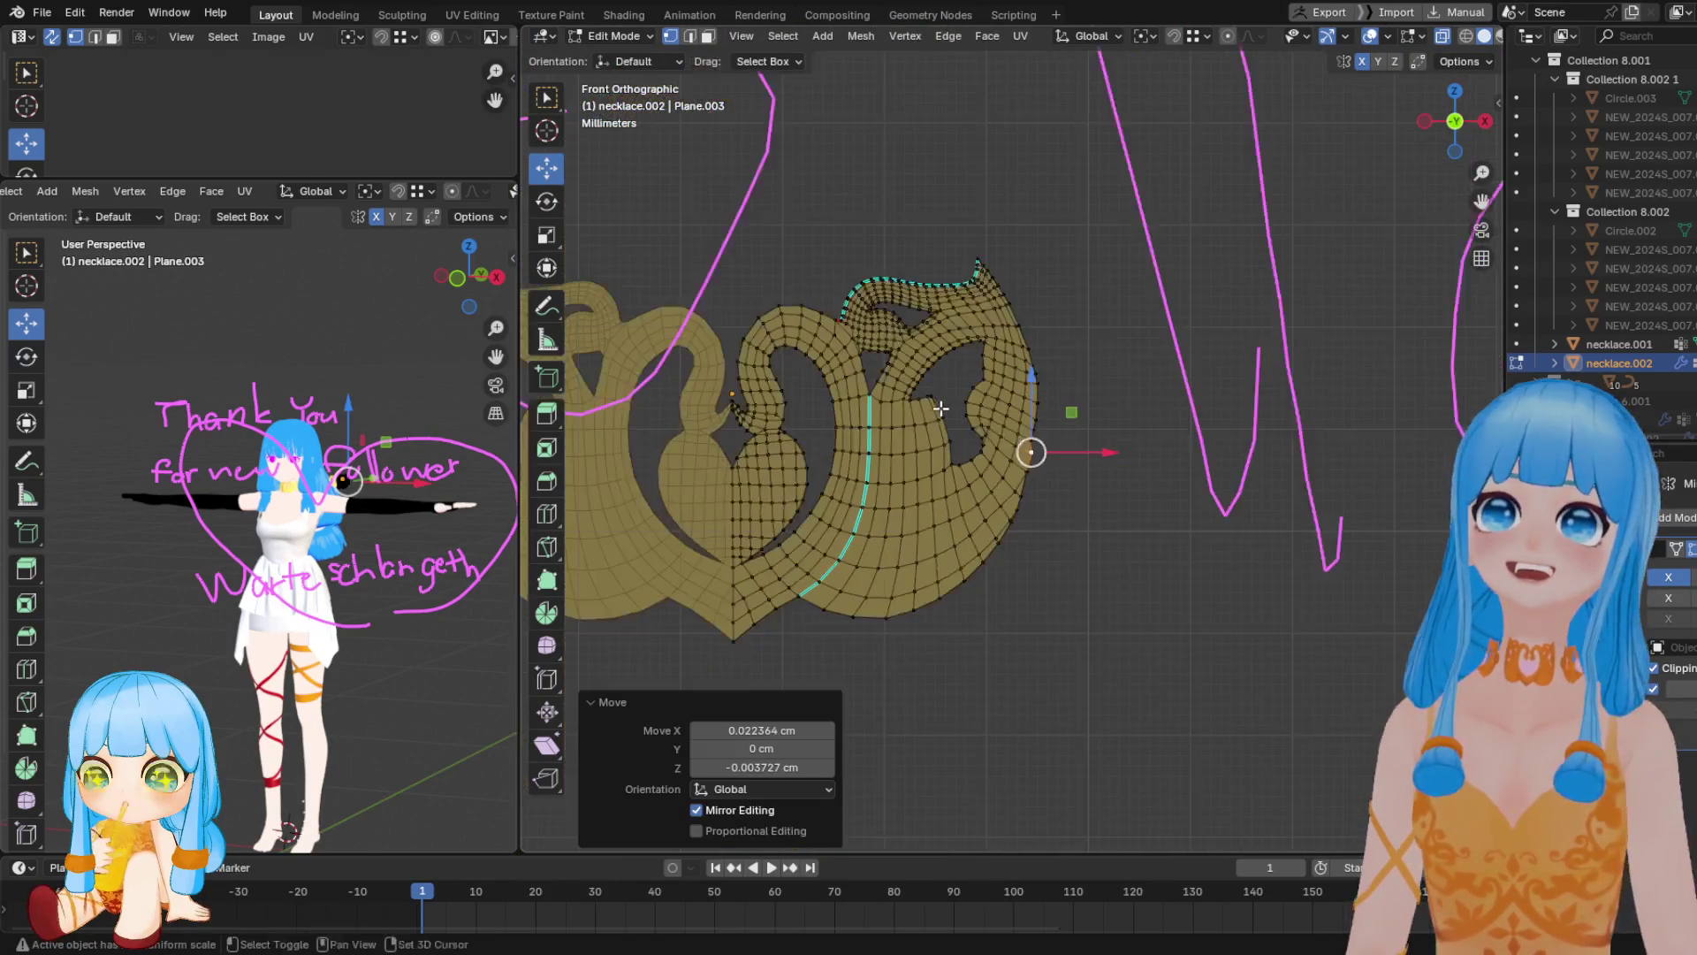
scroll(942, 415, up, 3)
scroll(902, 402, up, 2)
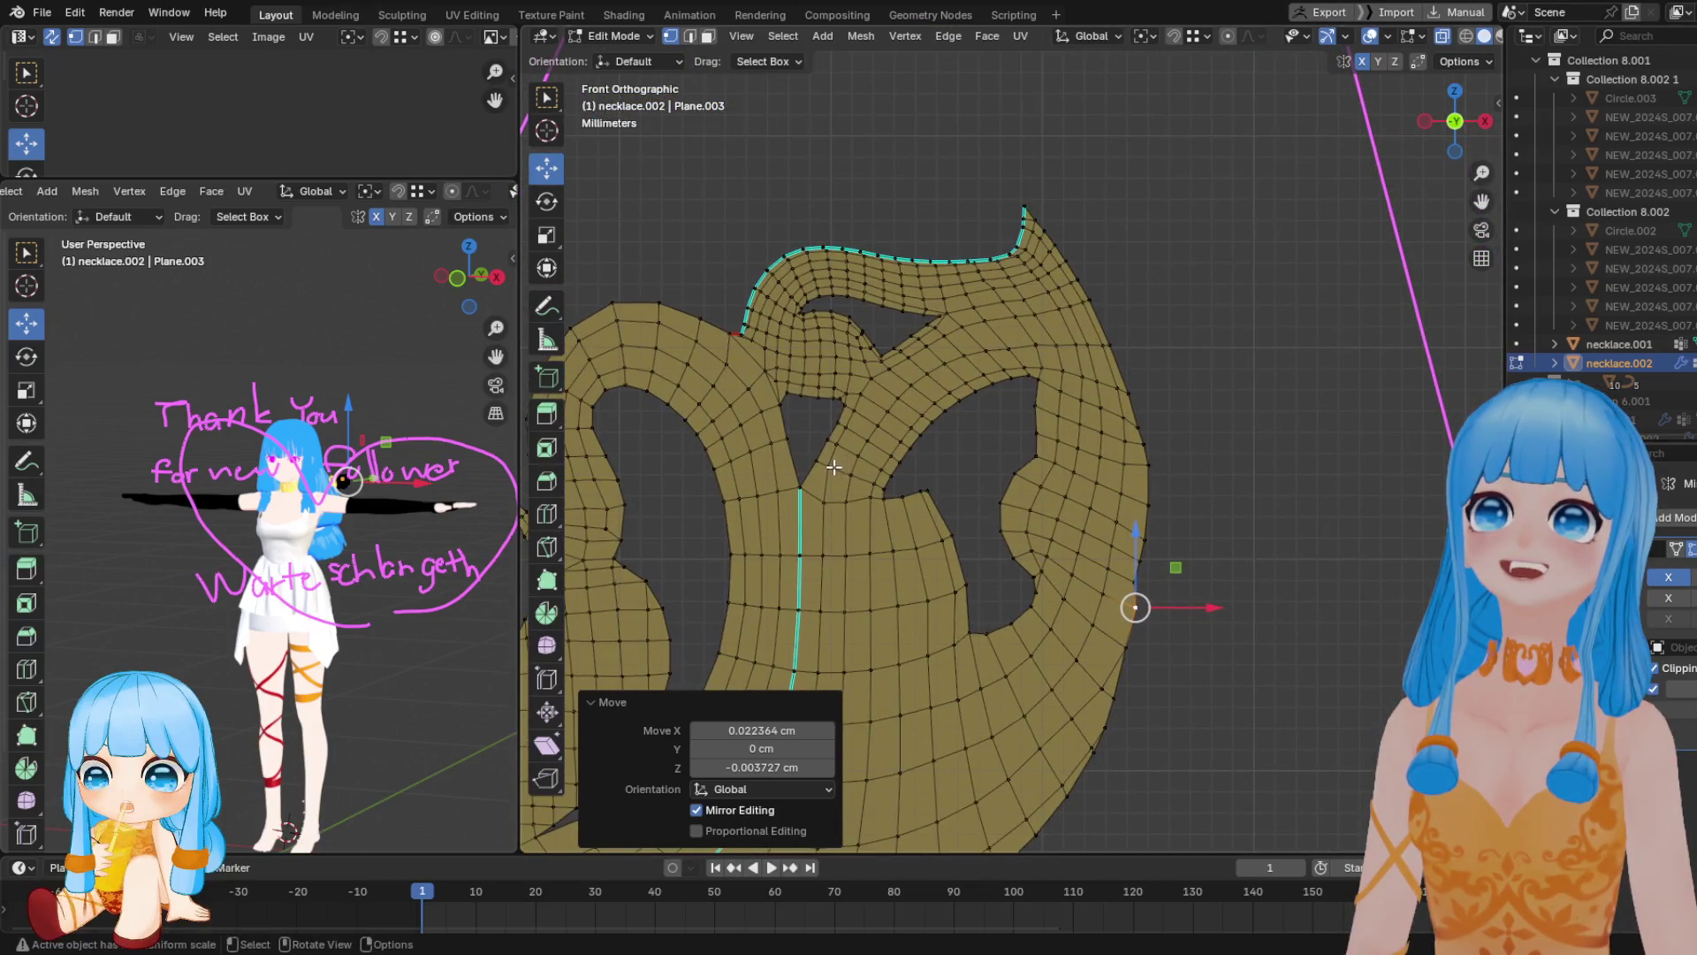
scroll(972, 415, down, 1)
scroll(999, 435, up, 2)
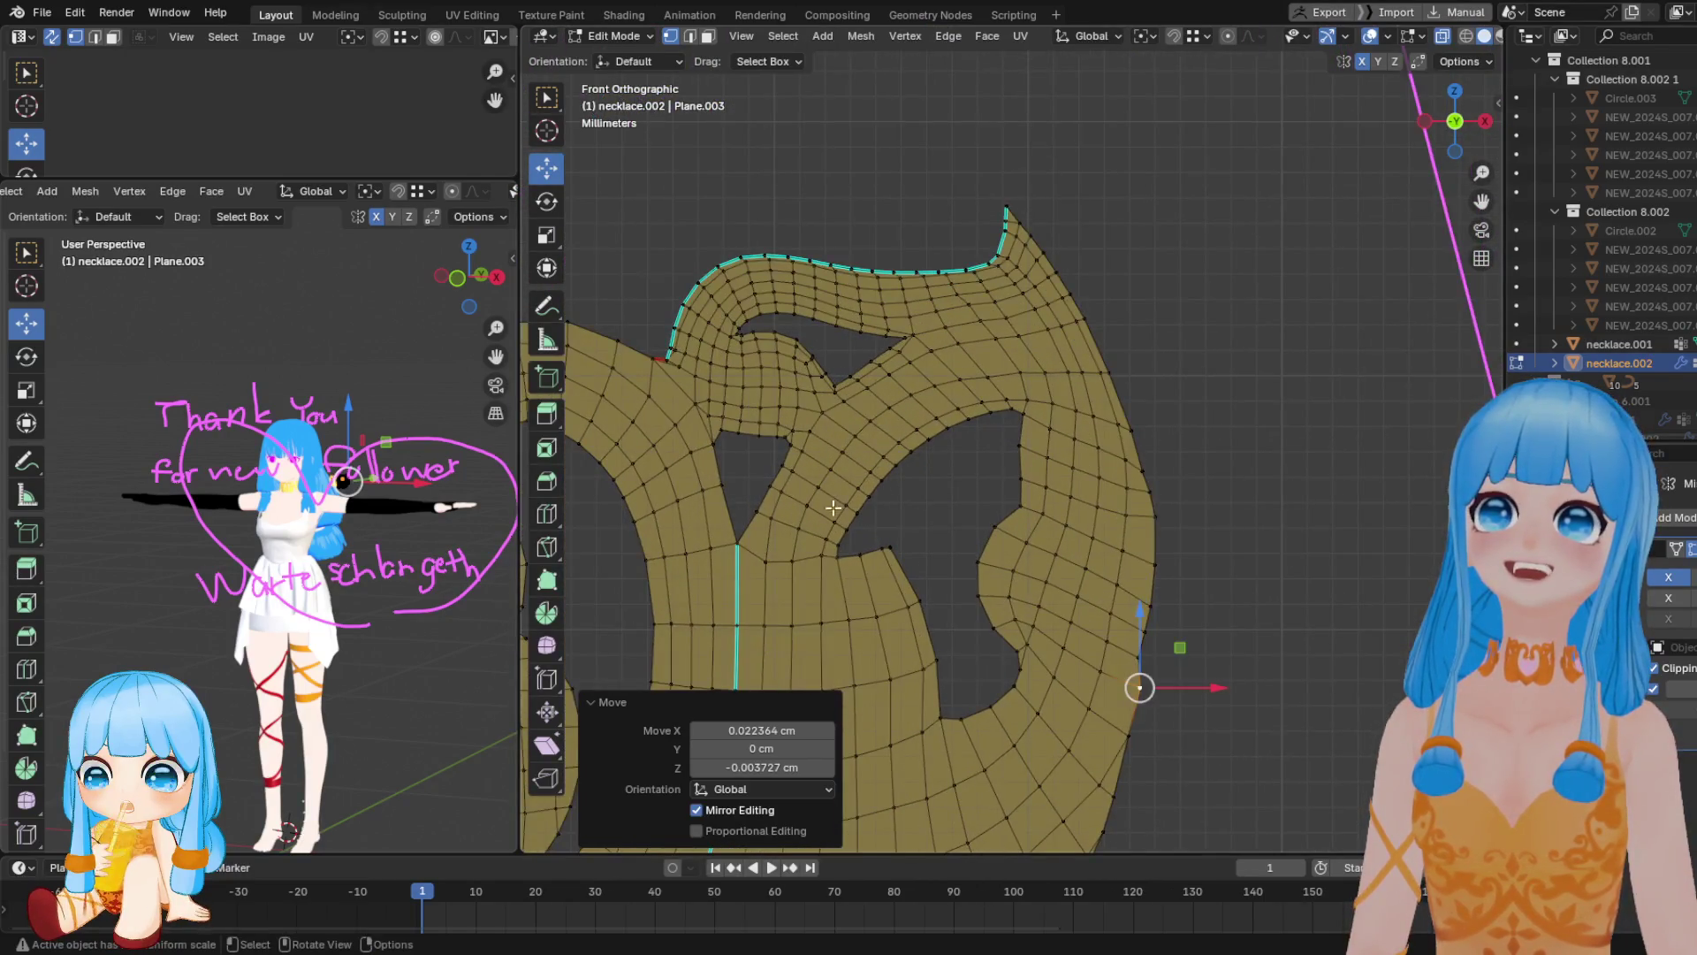
click(821, 556)
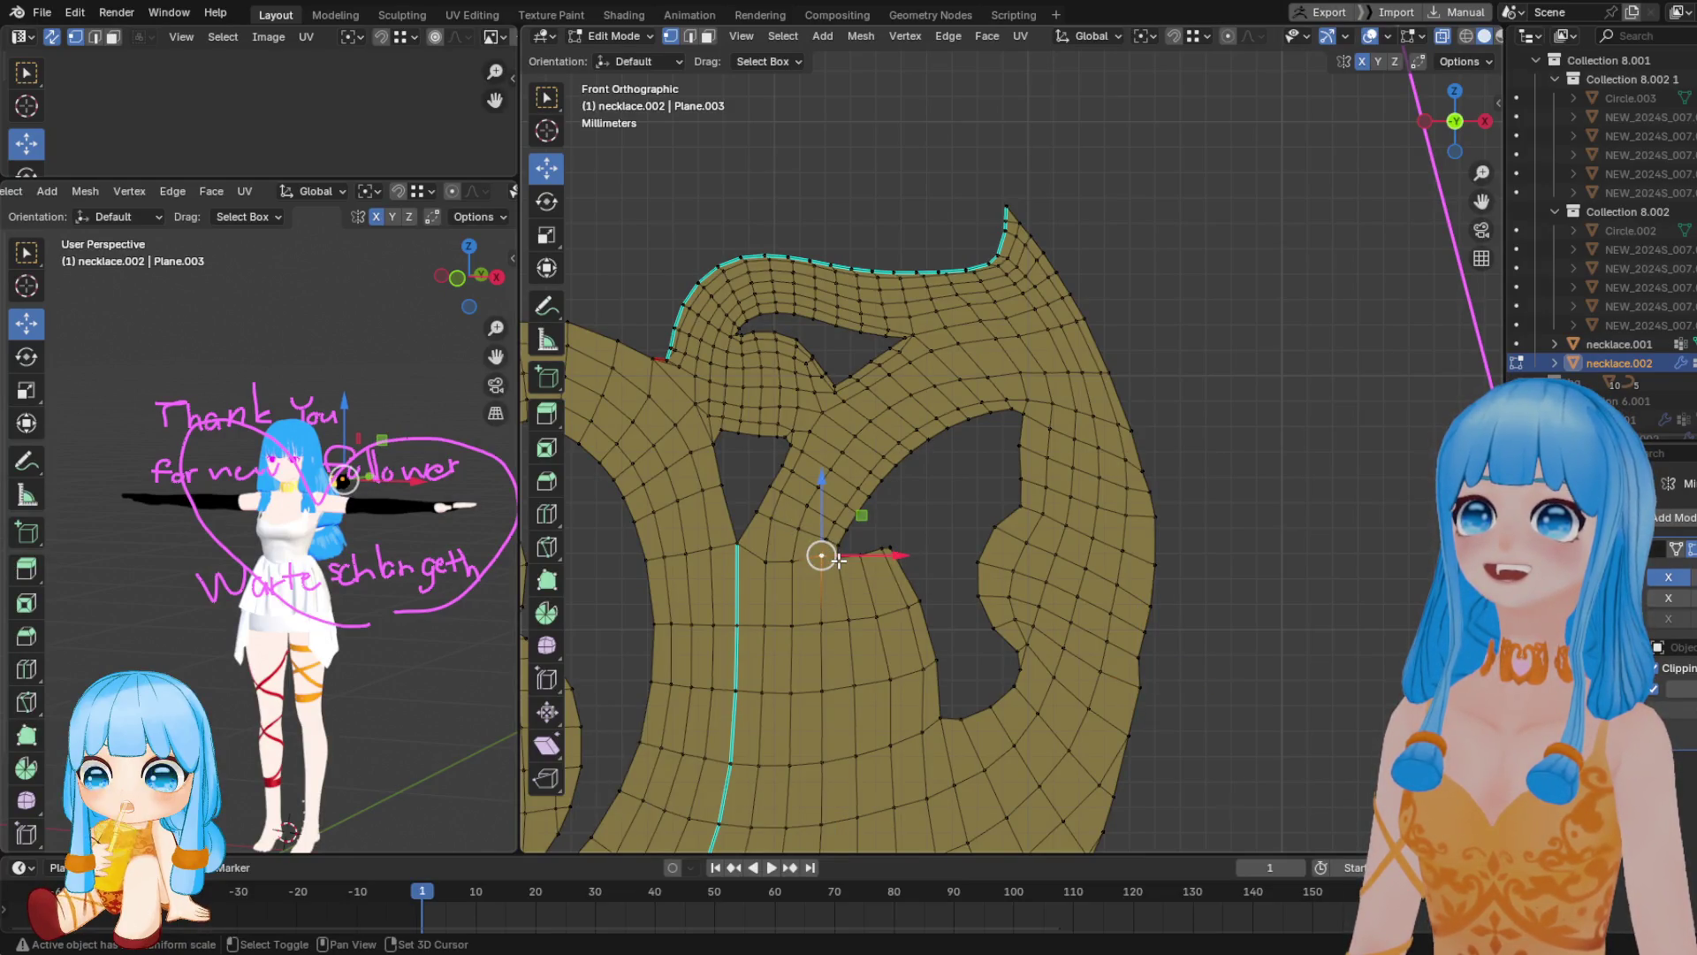
scroll(838, 560, down, 2)
scroll(838, 560, up, 2)
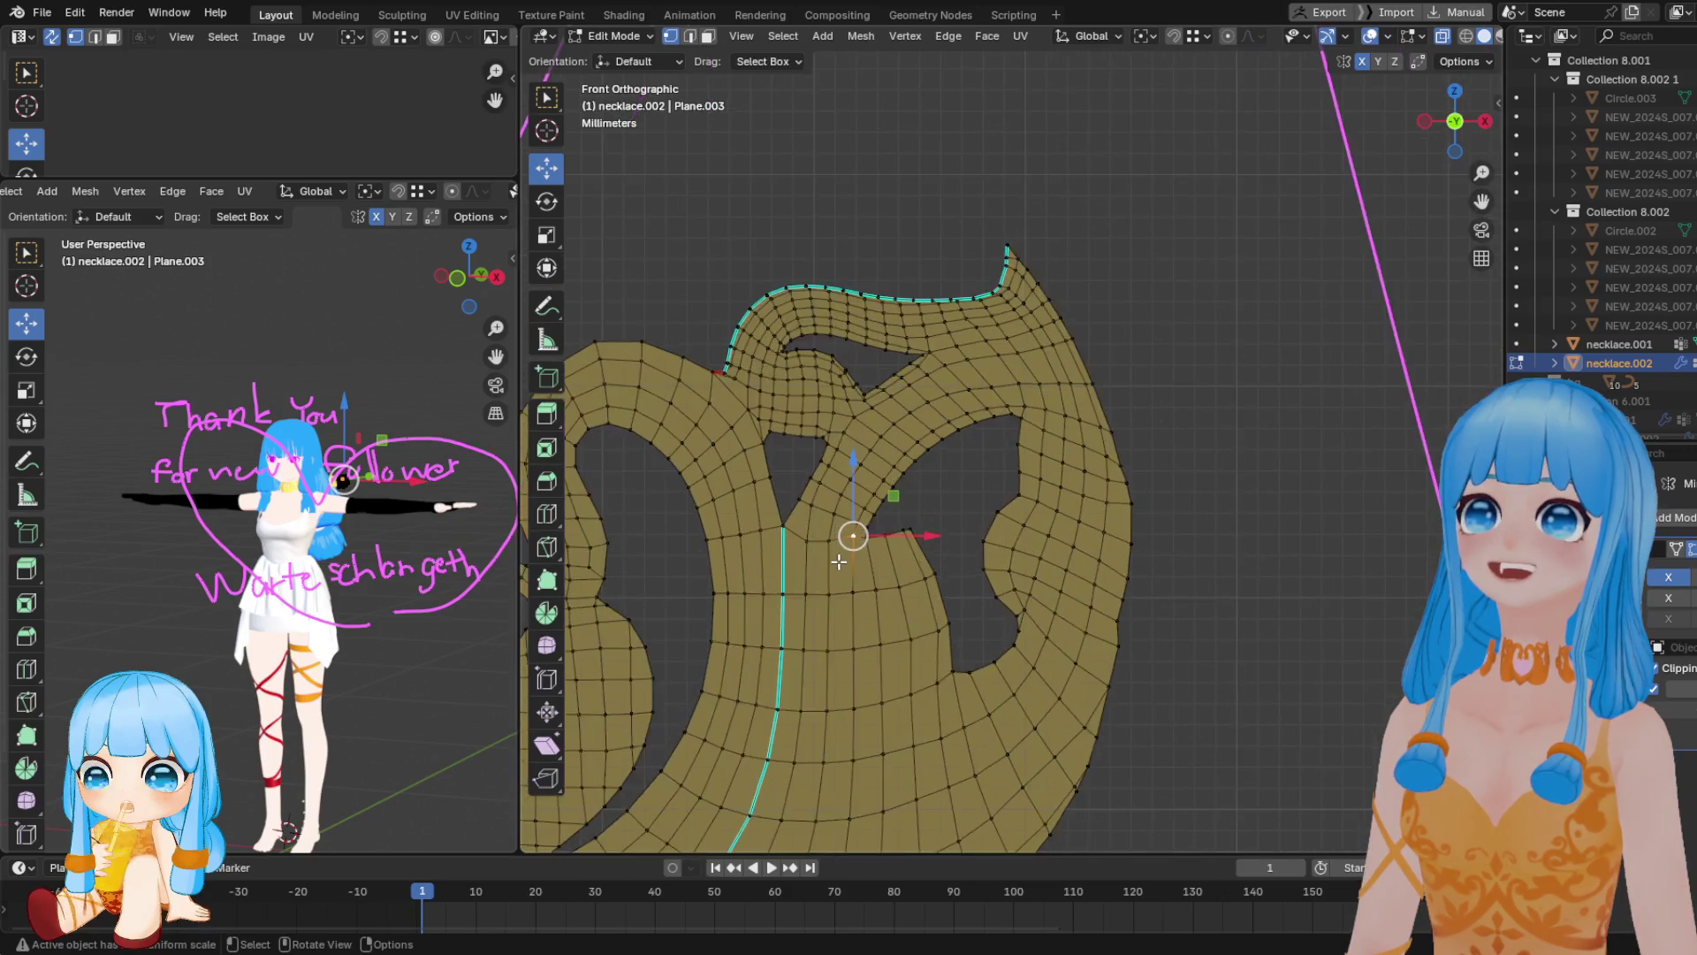
scroll(838, 561, up, 2)
scroll(1090, 522, up, 1)
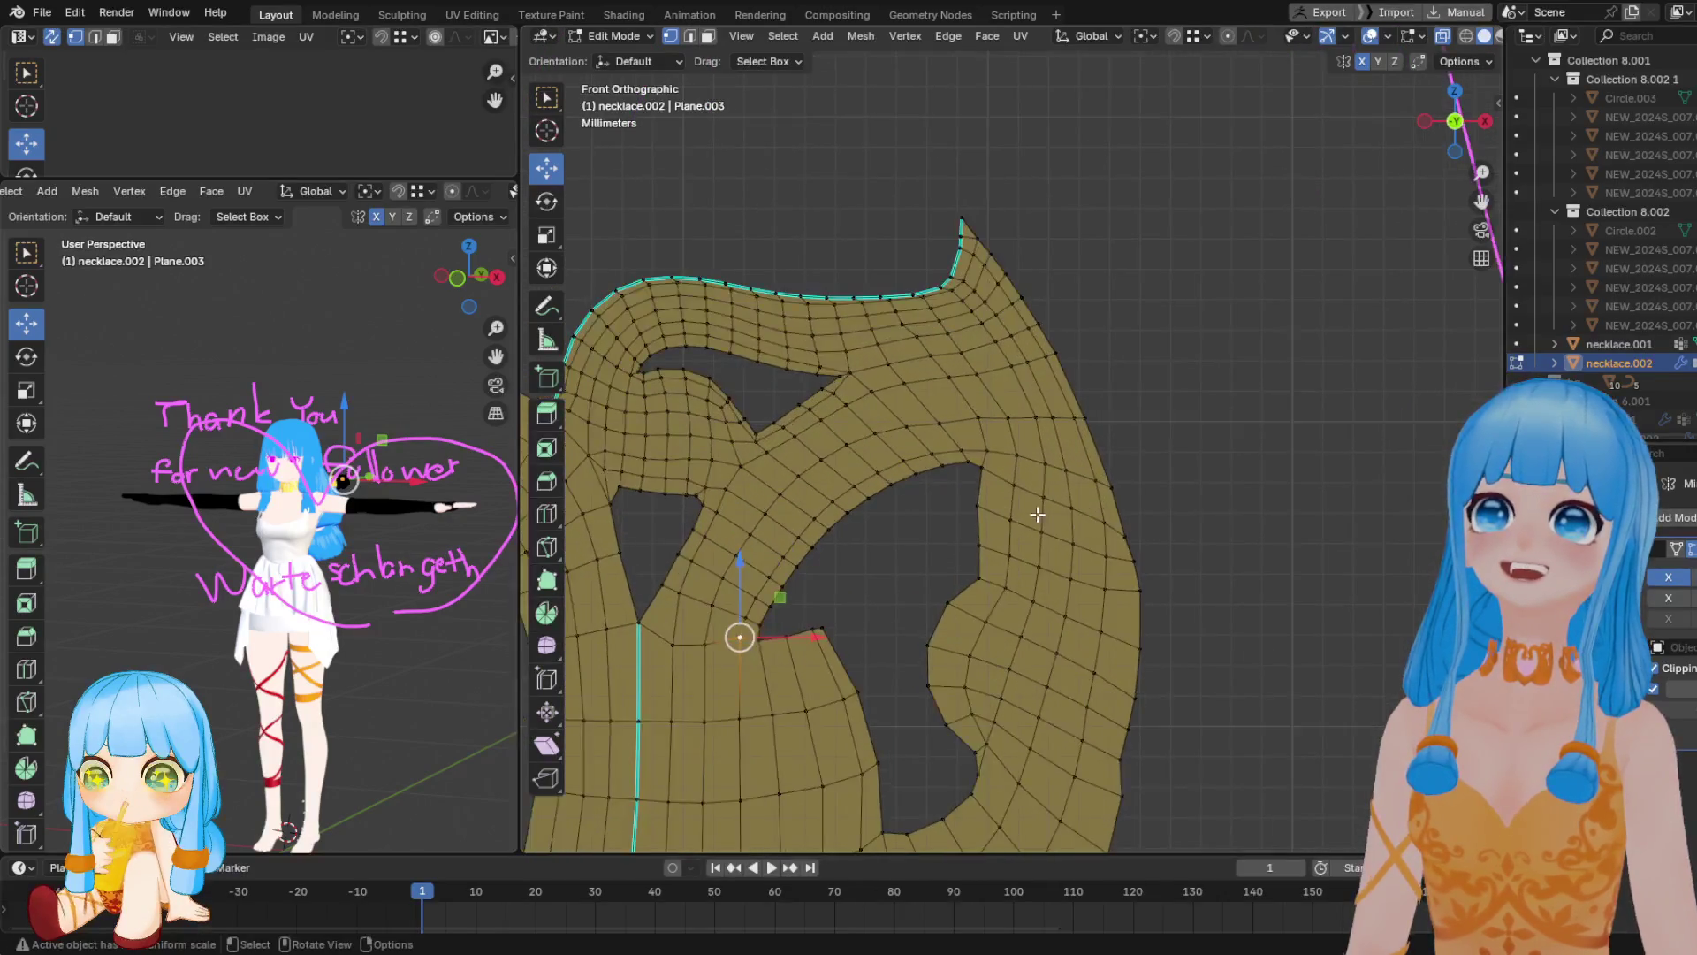
click(984, 459)
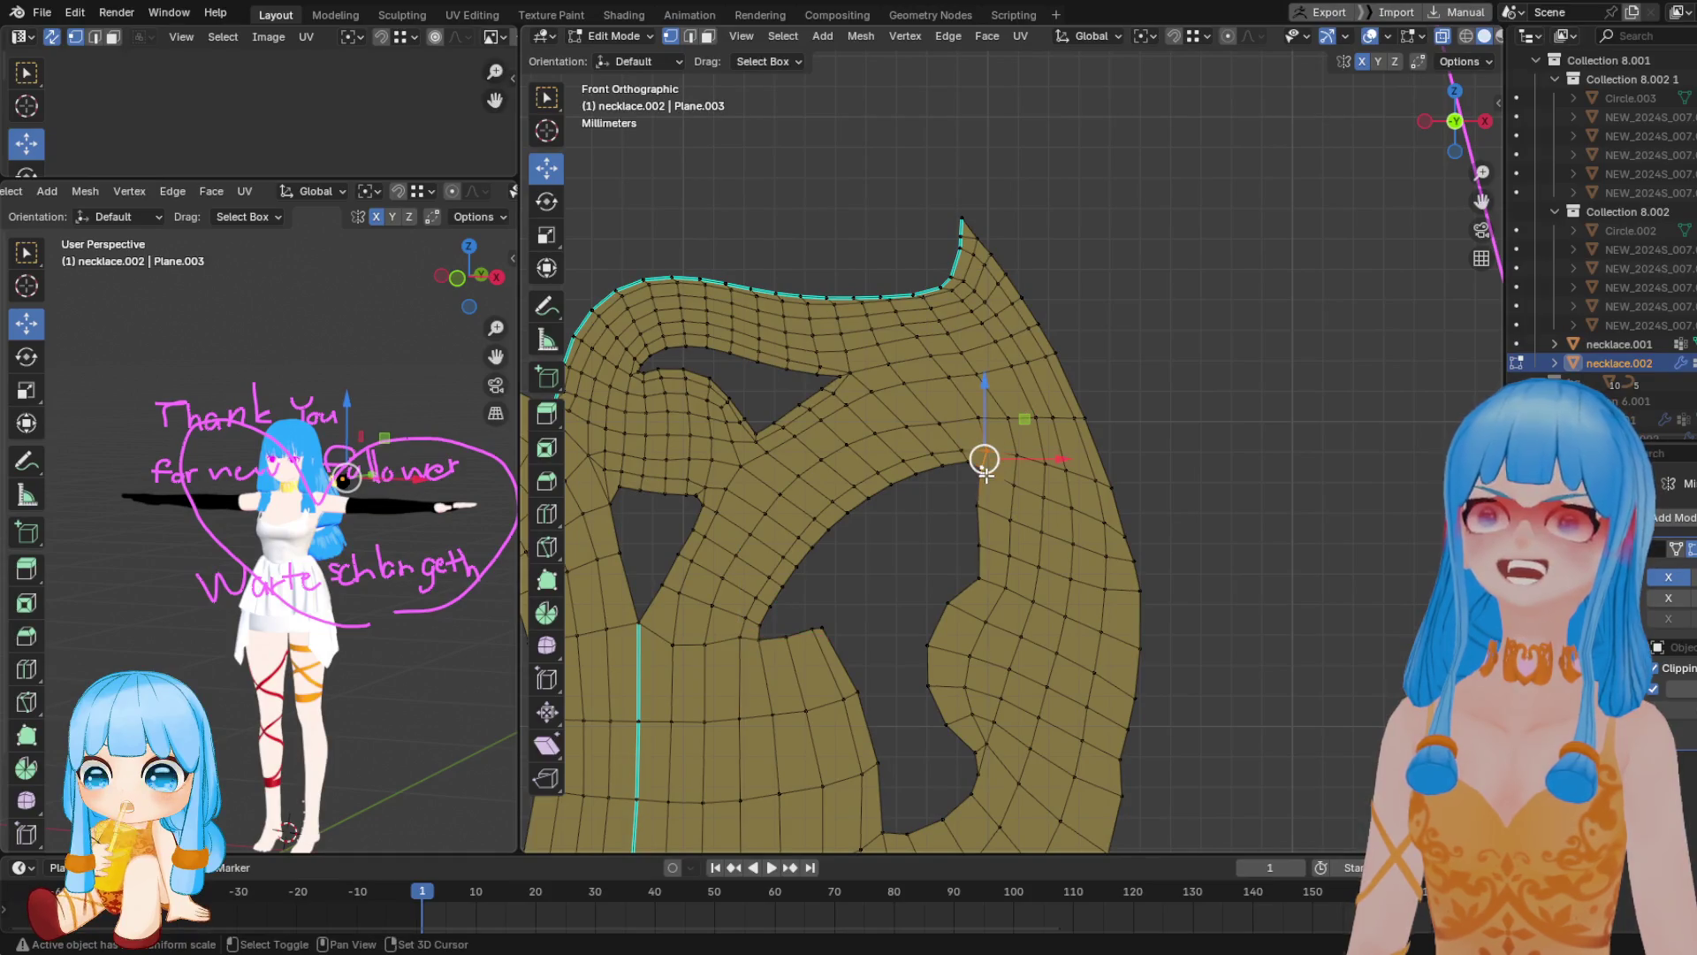
shift+click(981, 467)
key(m)
Merge another neighbouring vertex pair beside the cutout's upper corner
click(966, 451)
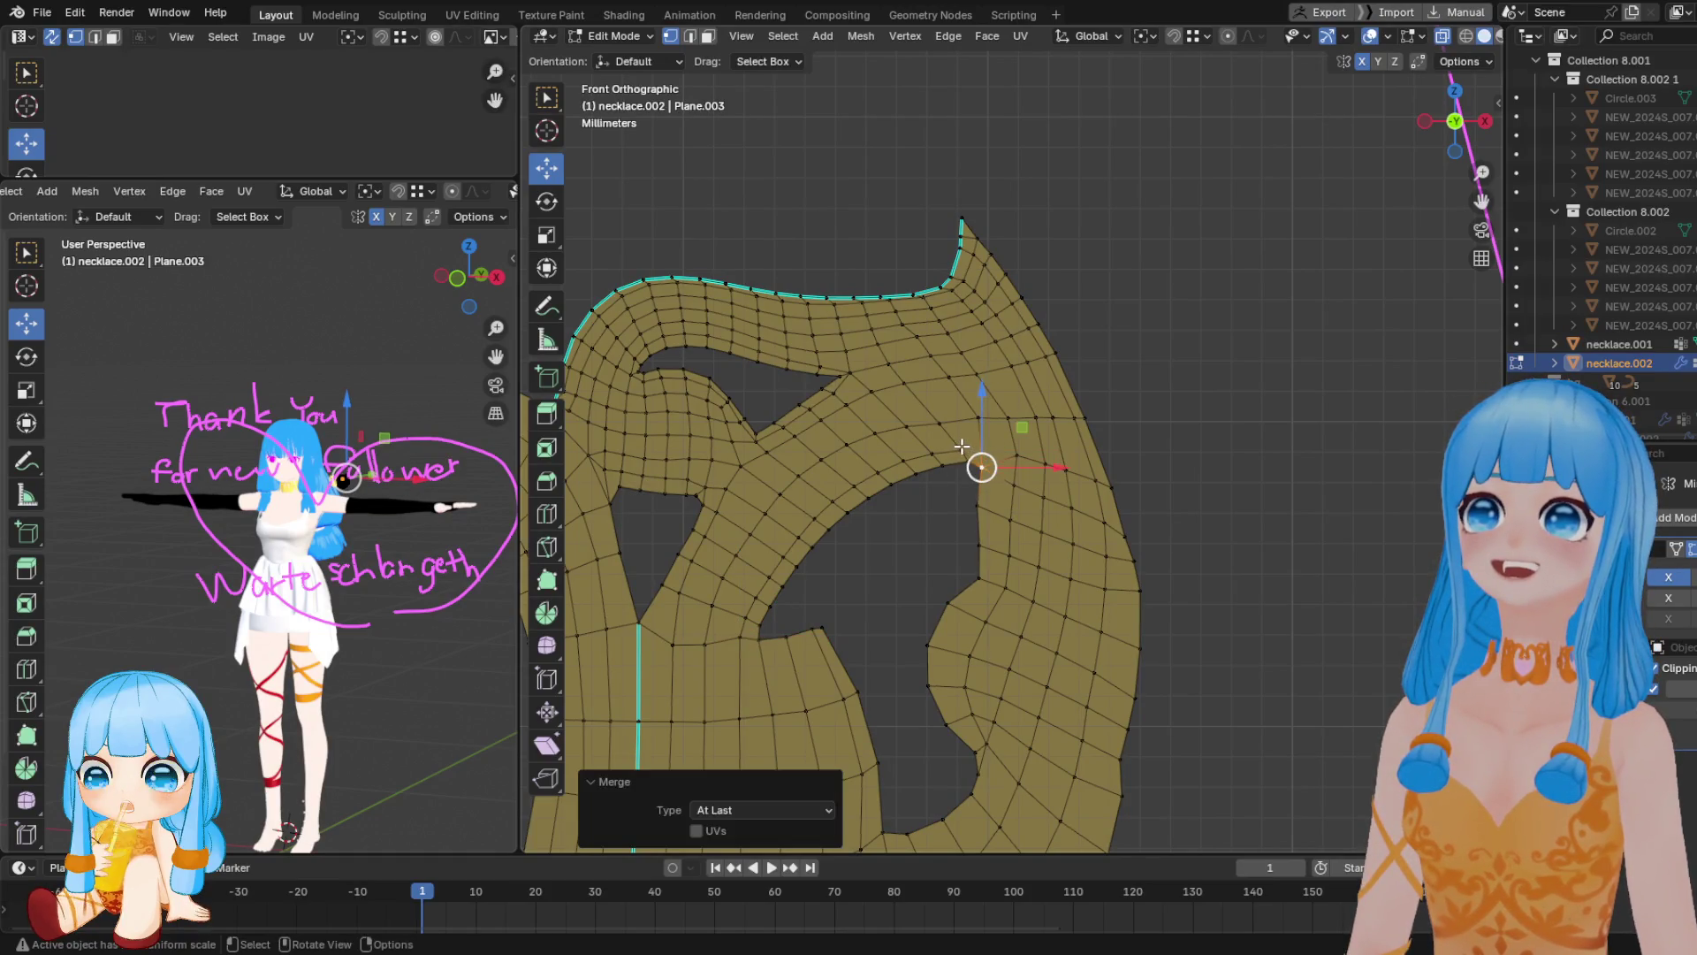
shift+click(966, 453)
key(m)
click(964, 452)
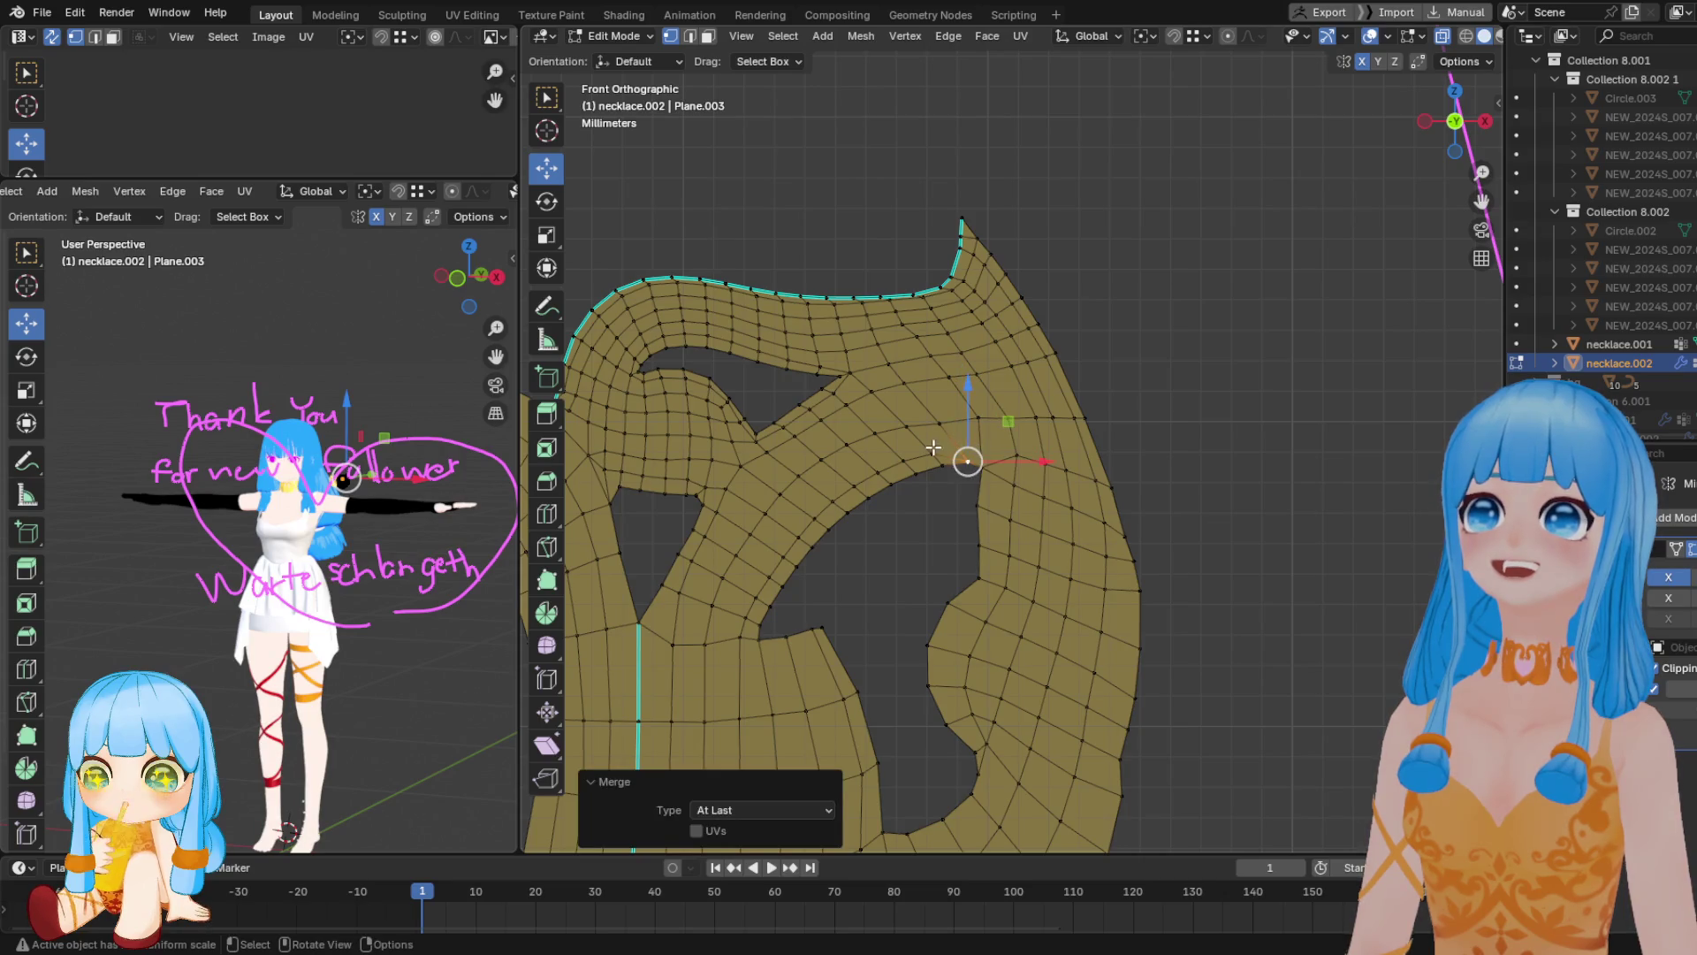
Merge the cutout's lower-left corner vertex pair and select the curved edge run between the cutouts
click(749, 638)
shift+click(767, 637)
key(m)
click(767, 639)
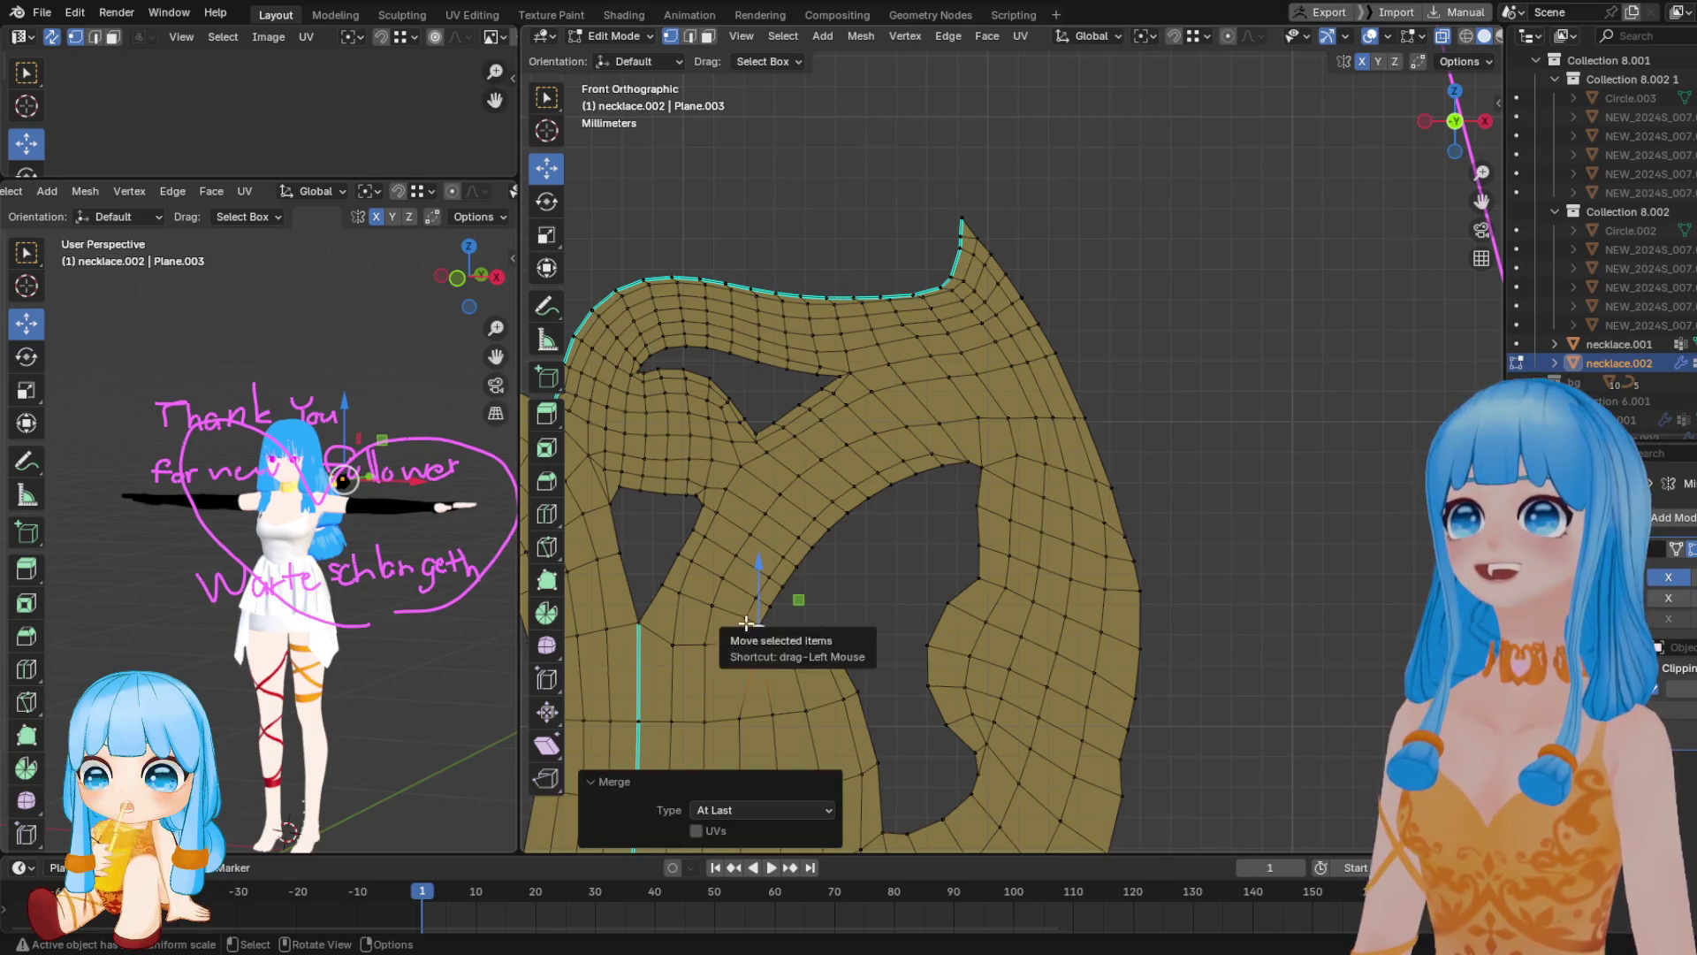
click(752, 616)
click(755, 633)
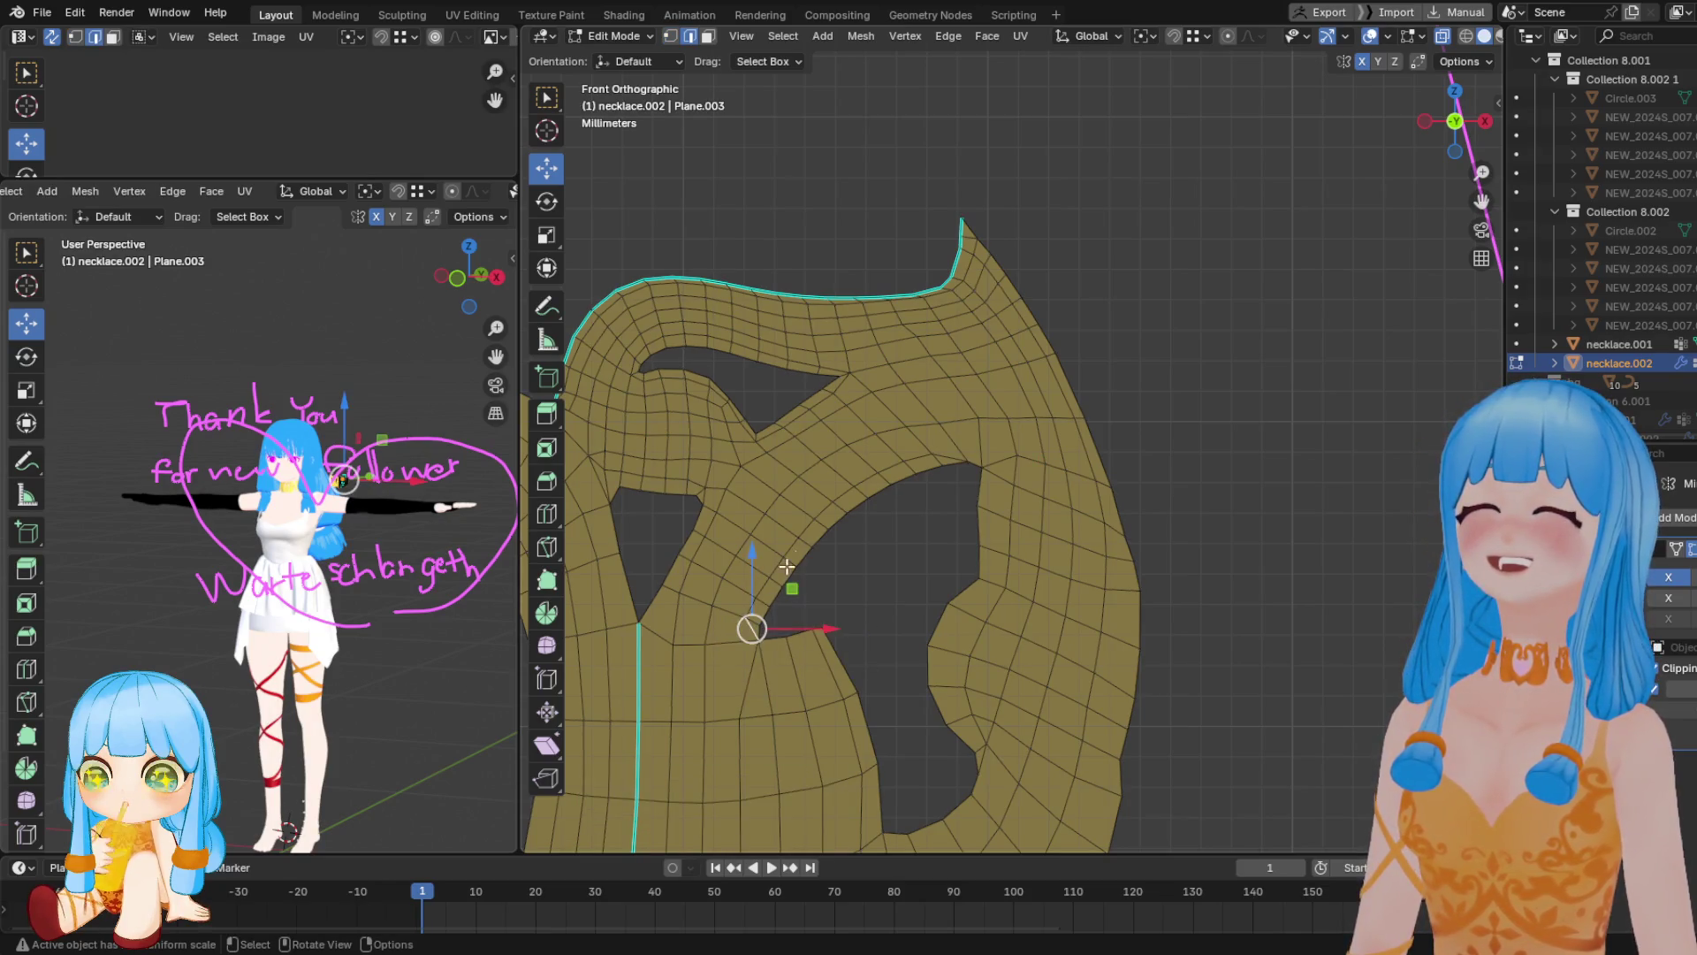
ctrl+click(829, 530)
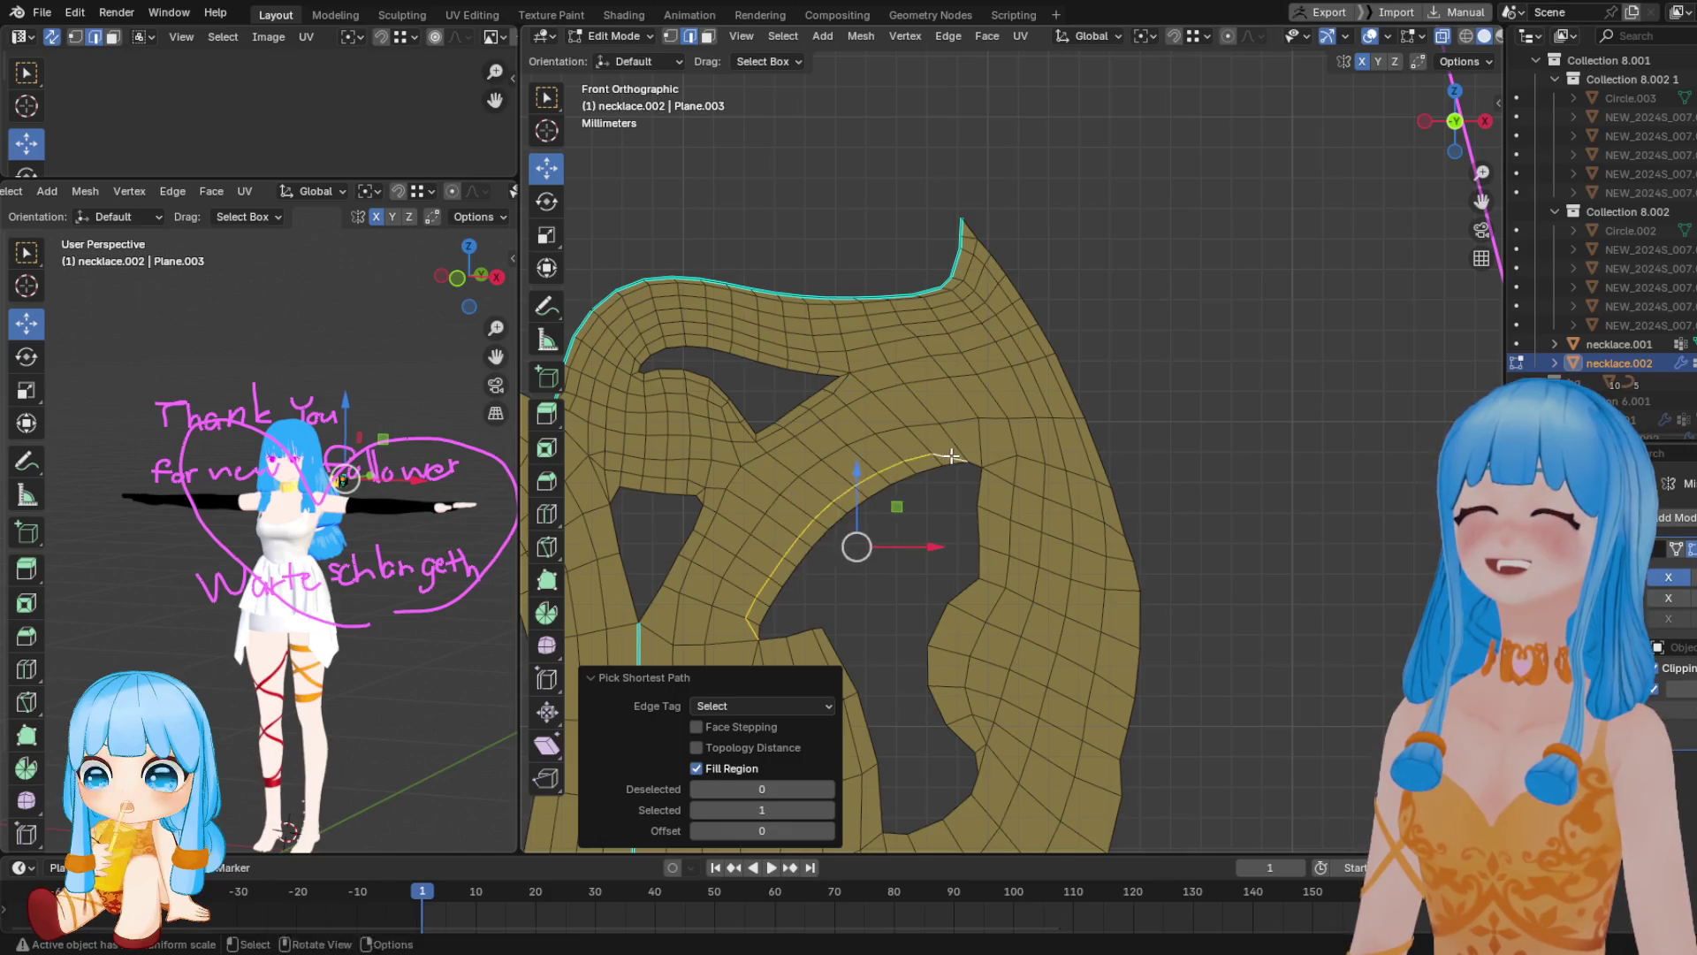
Dissolve the two edge runs crossing the pendant's band between the cutouts
key(x)
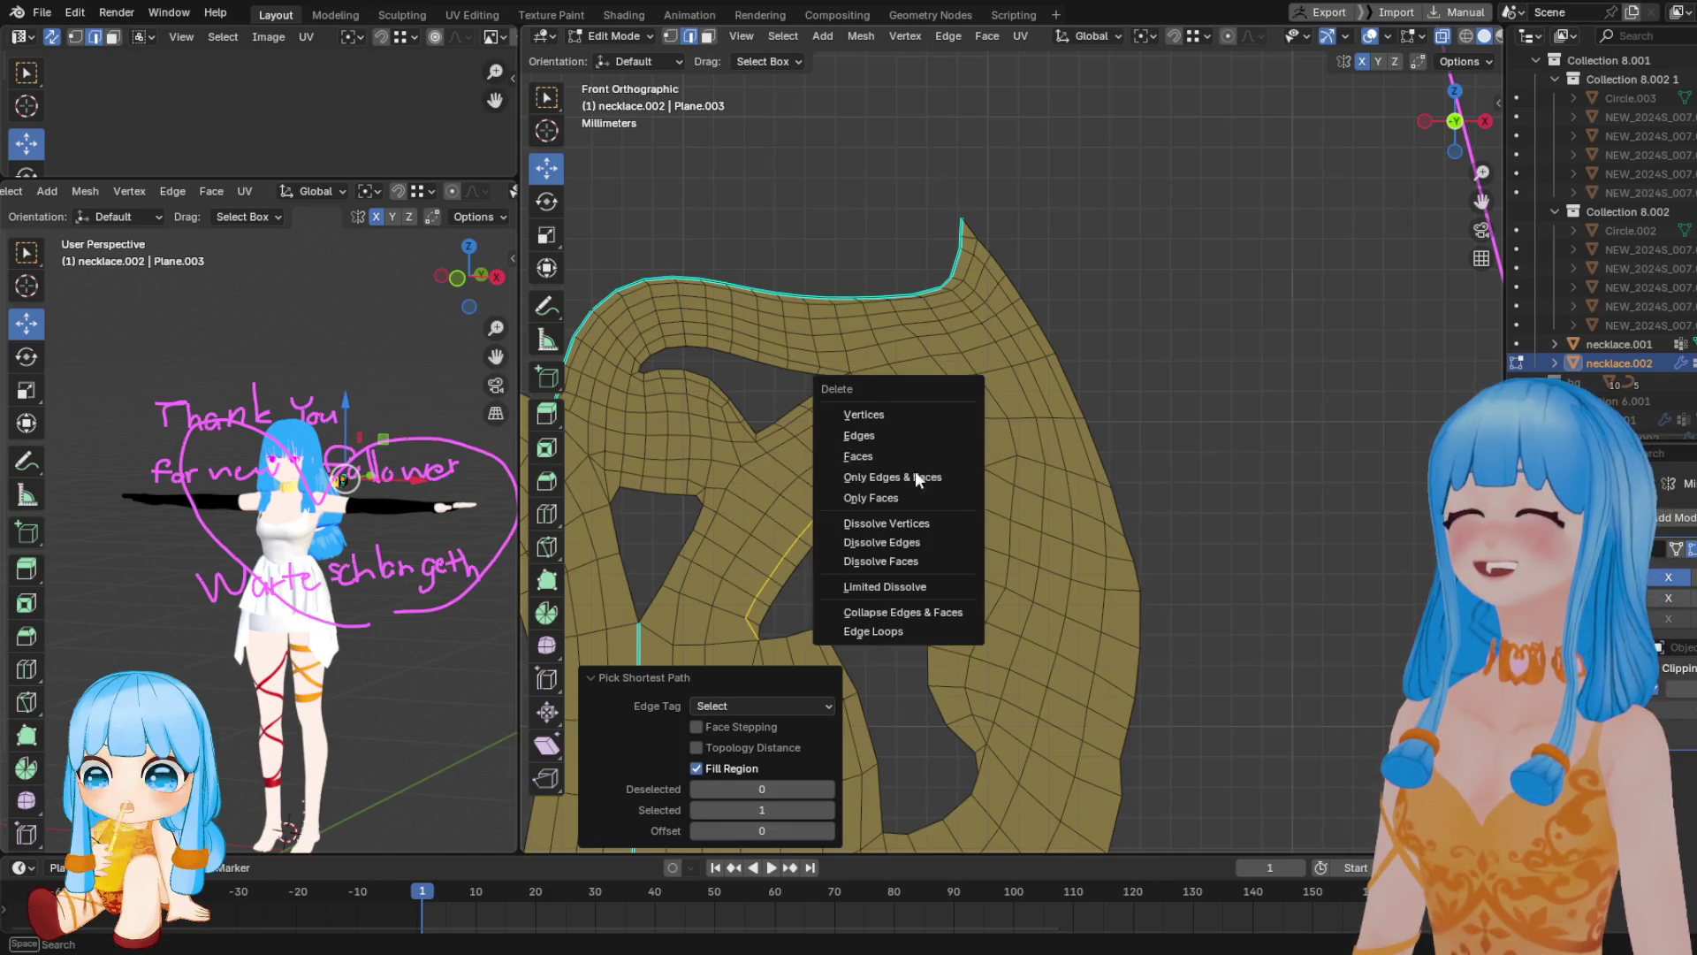
click(924, 541)
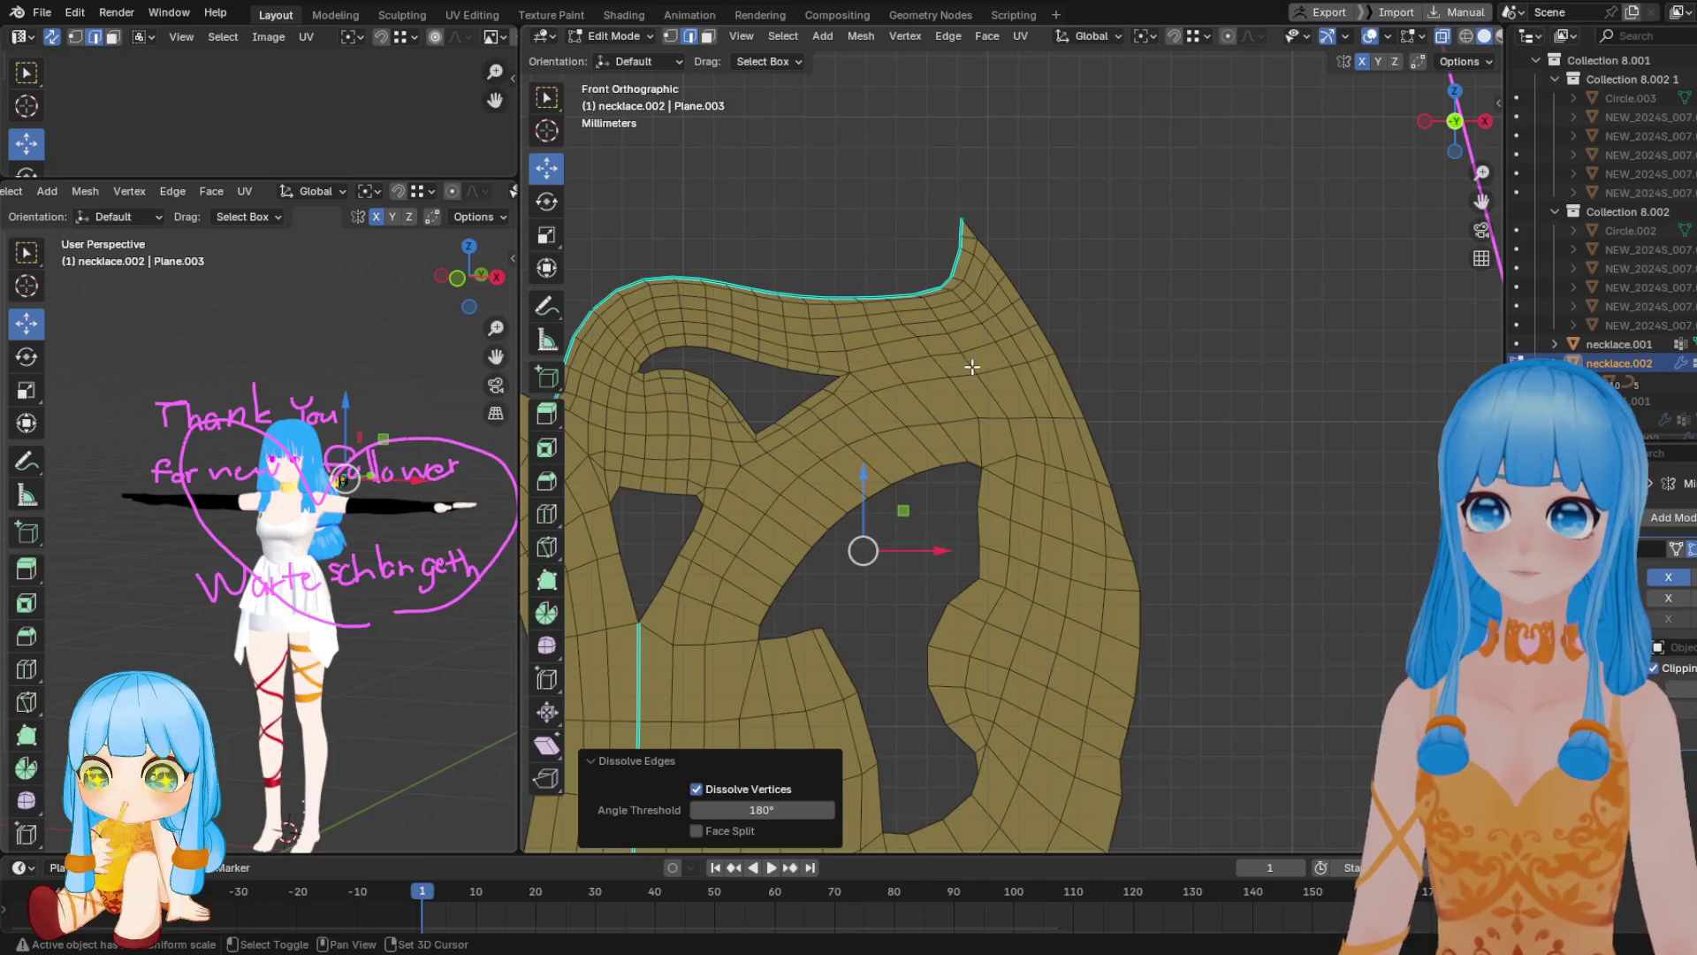
scroll(1011, 342, down, 2)
scroll(884, 424, up, 2)
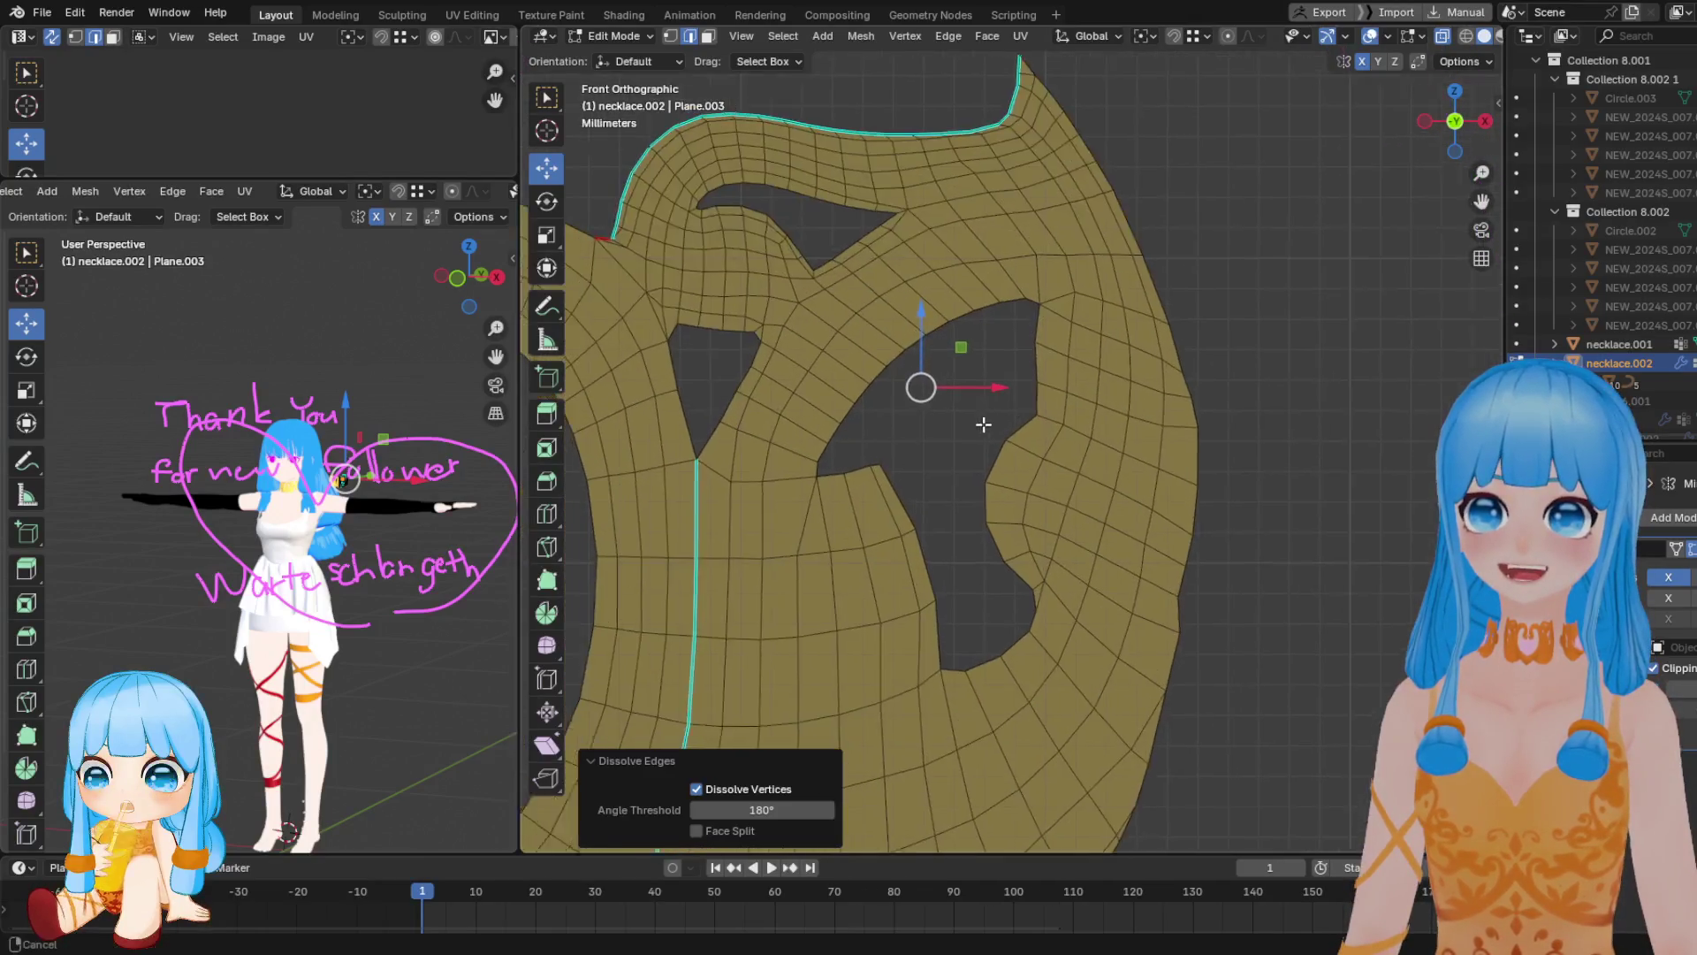
click(1112, 301)
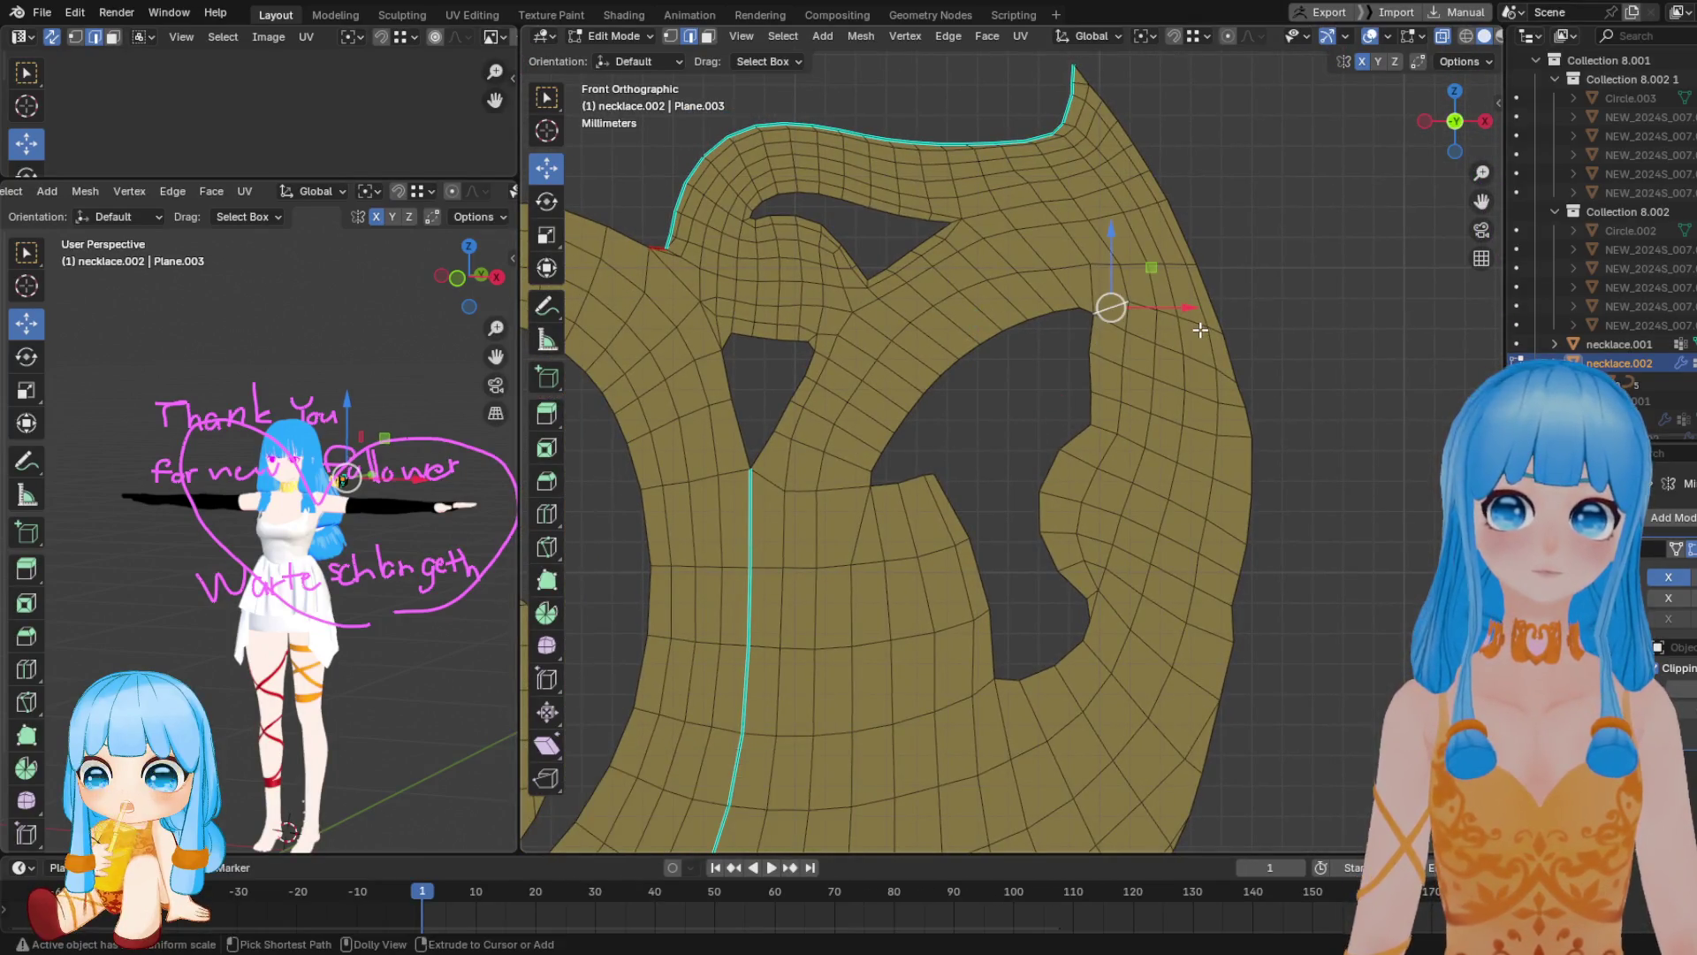
ctrl+click(1212, 330)
key(x)
click(1230, 331)
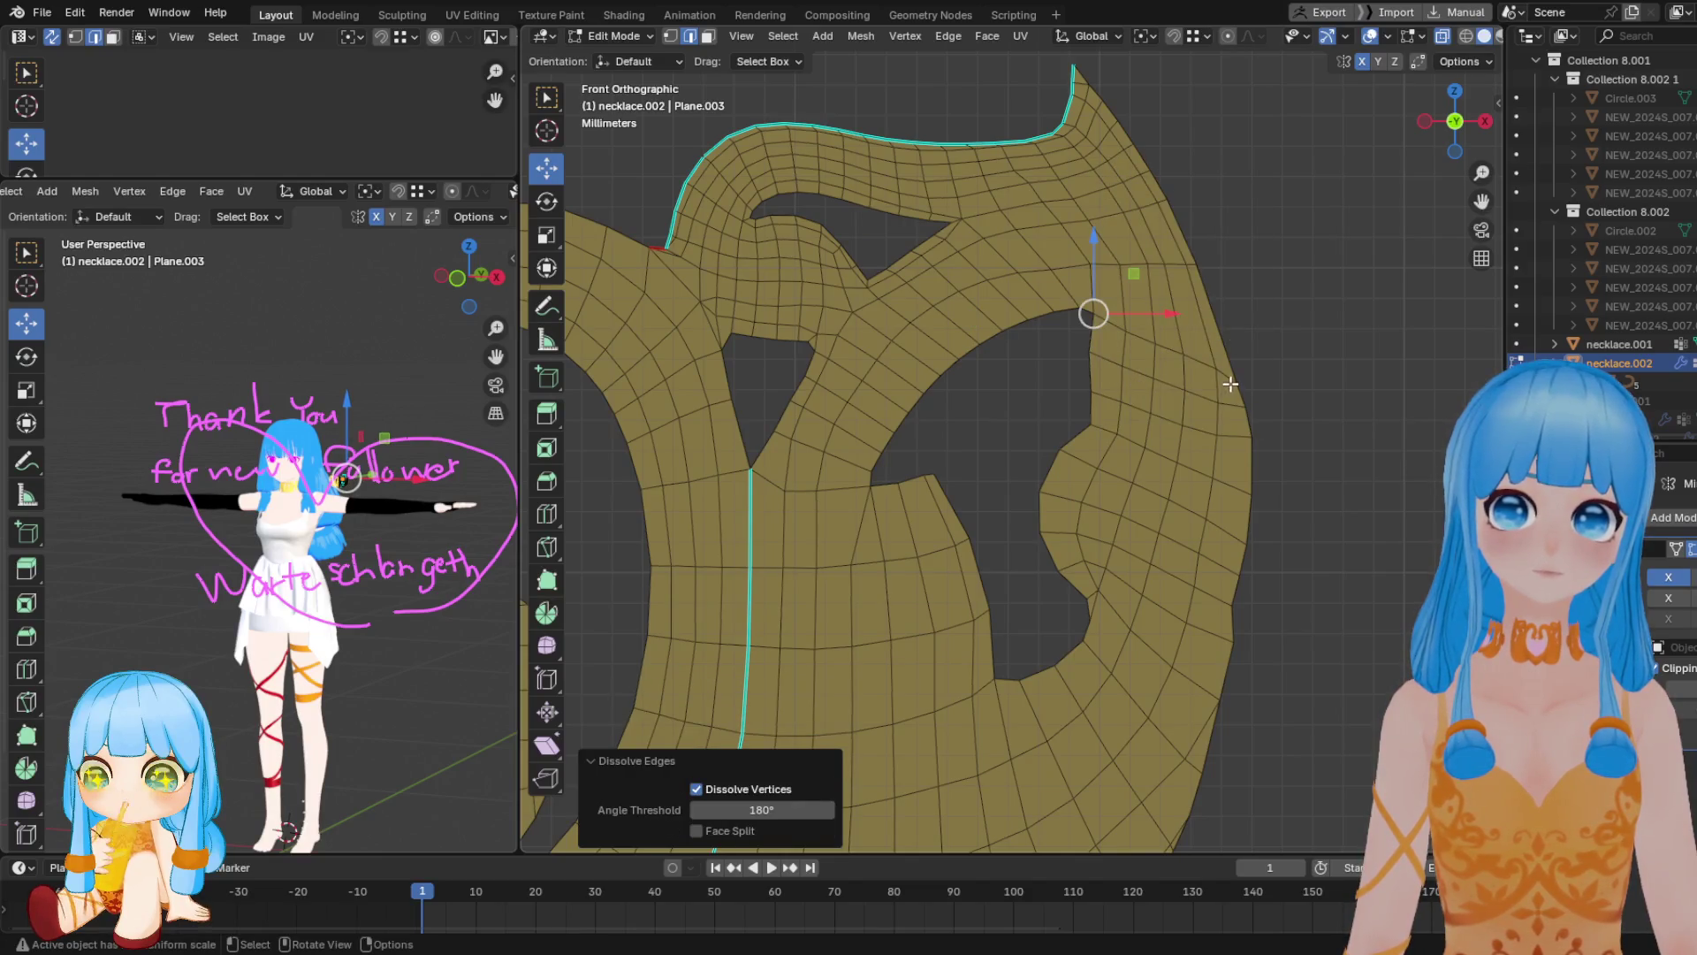
Leave Edit Mode and switch the pendant into Sculpt Mode
key(Tab)
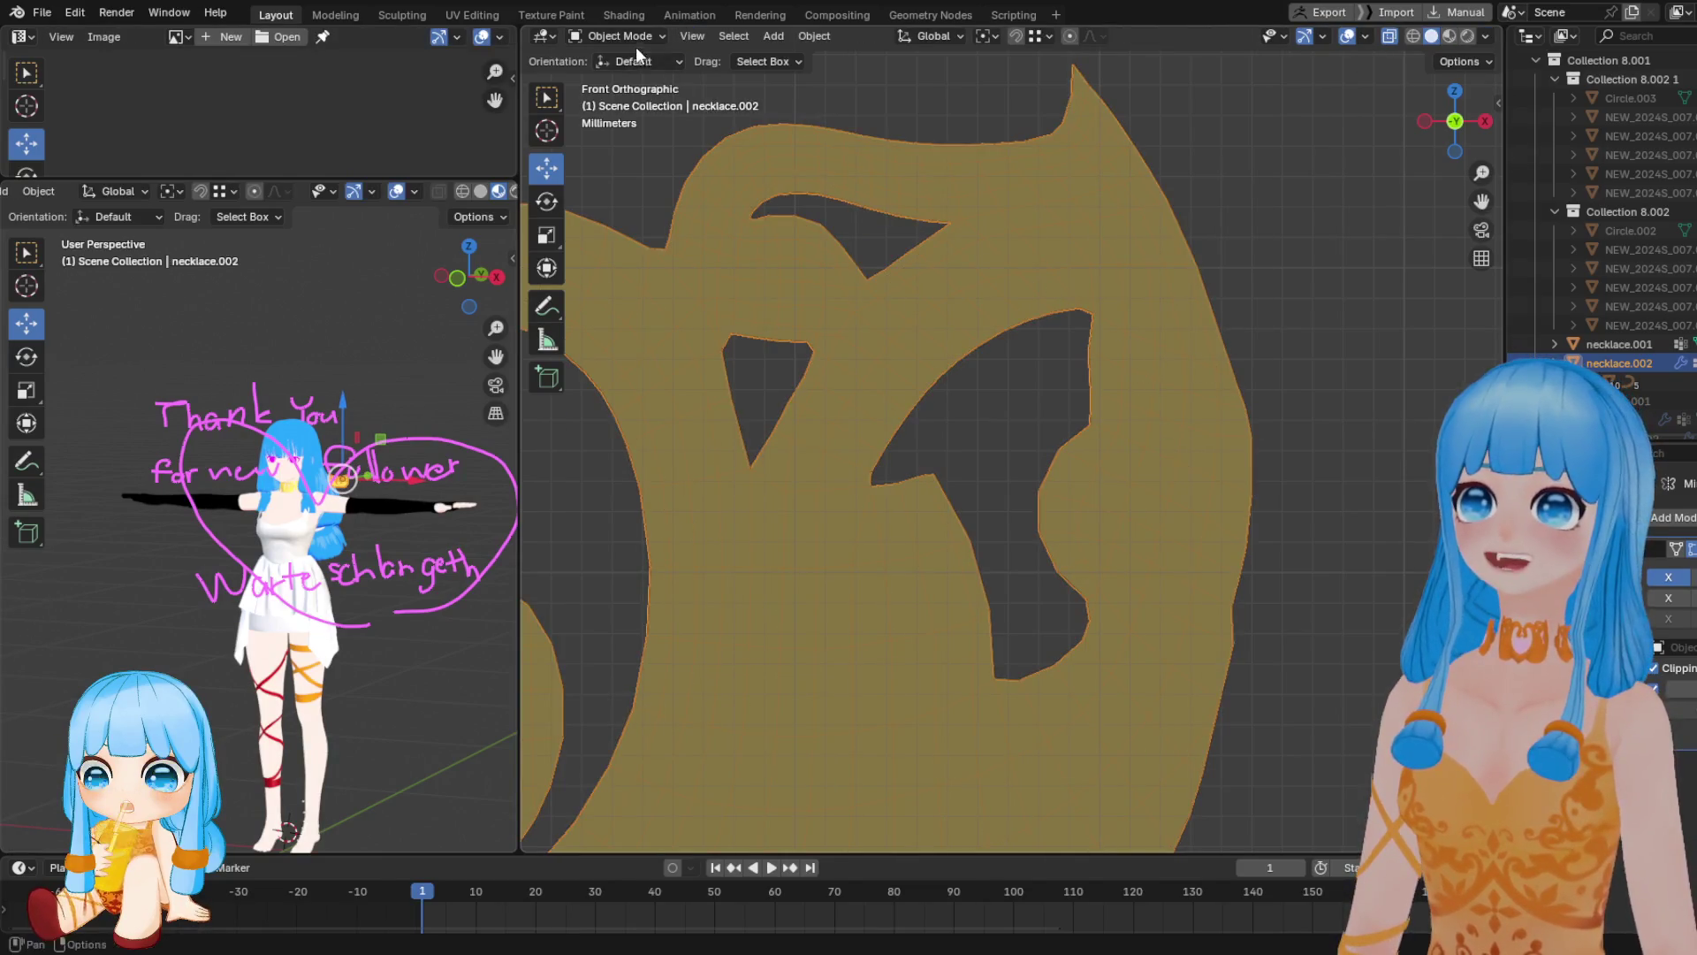
click(629, 38)
click(620, 95)
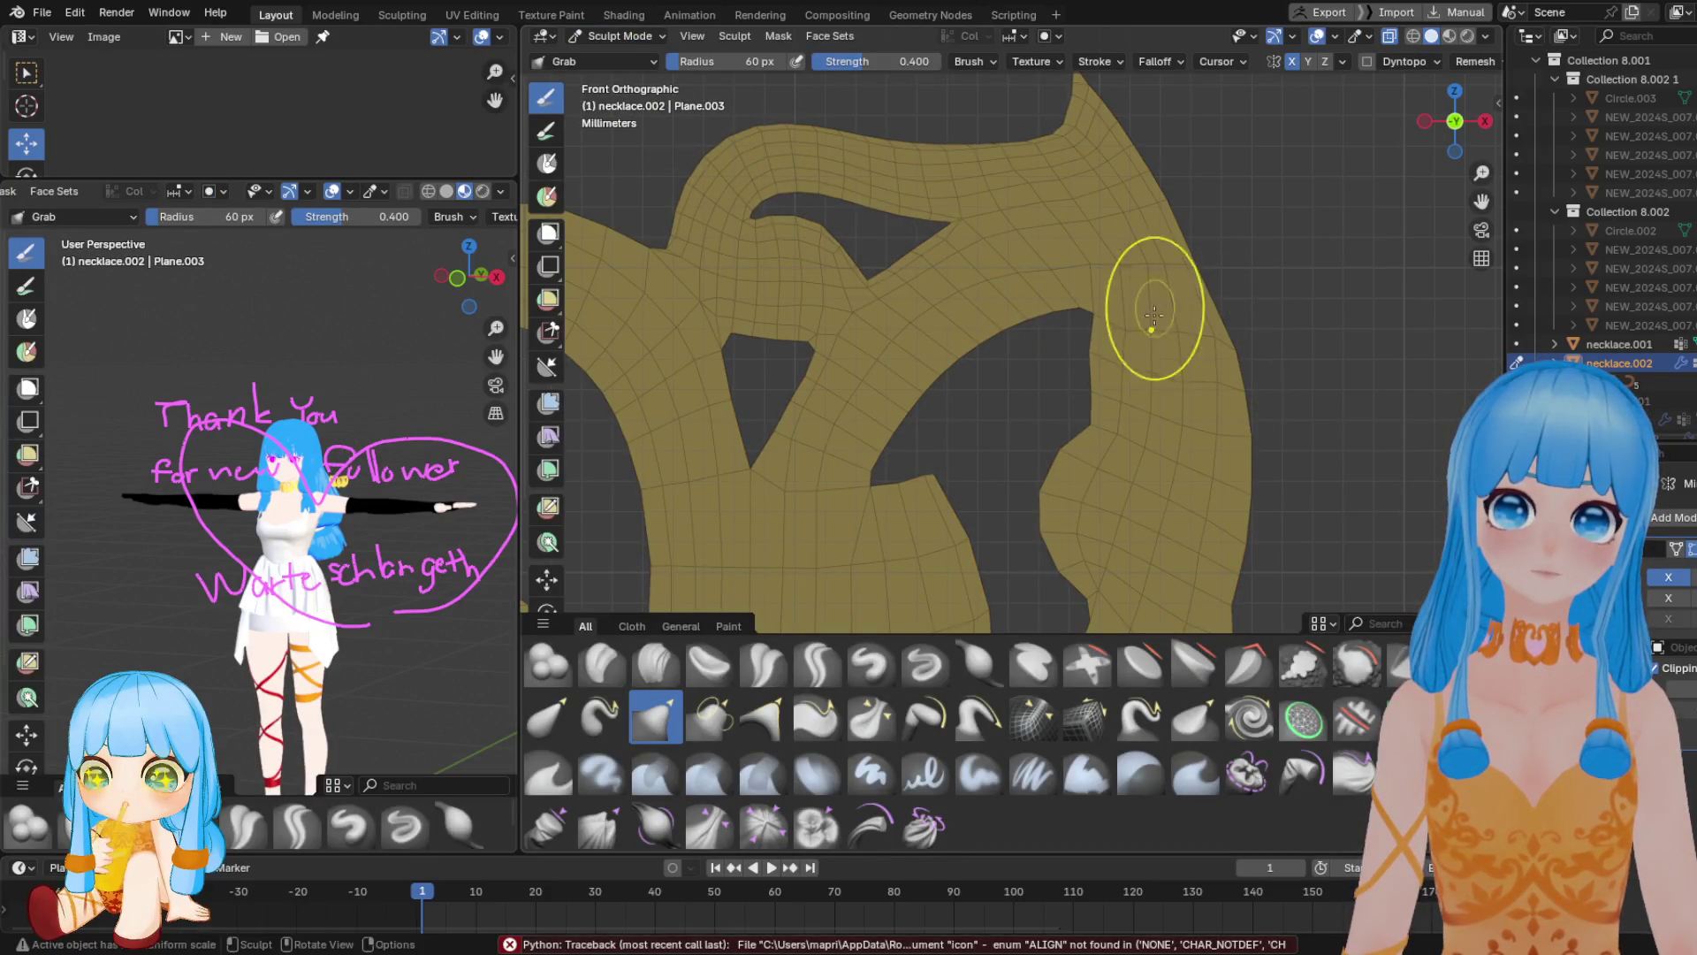
Pull the pendant's right outer edge into a smoother curve with the Grab brush, then return to Edit Mode
mouse_move(1181, 338)
mouse_down()
mouse_move(1161, 324)
mouse_move(1204, 333)
mouse_move(1220, 299)
mouse_move(1193, 354)
mouse_move(1203, 402)
mouse_move(1176, 371)
mouse_move(1079, 334)
mouse_move(1097, 308)
mouse_move(1101, 329)
mouse_up()
mouse_move(1101, 332)
mouse_down()
mouse_move(1175, 380)
mouse_move(1205, 474)
mouse_up()
drag(1185, 371, 1207, 418)
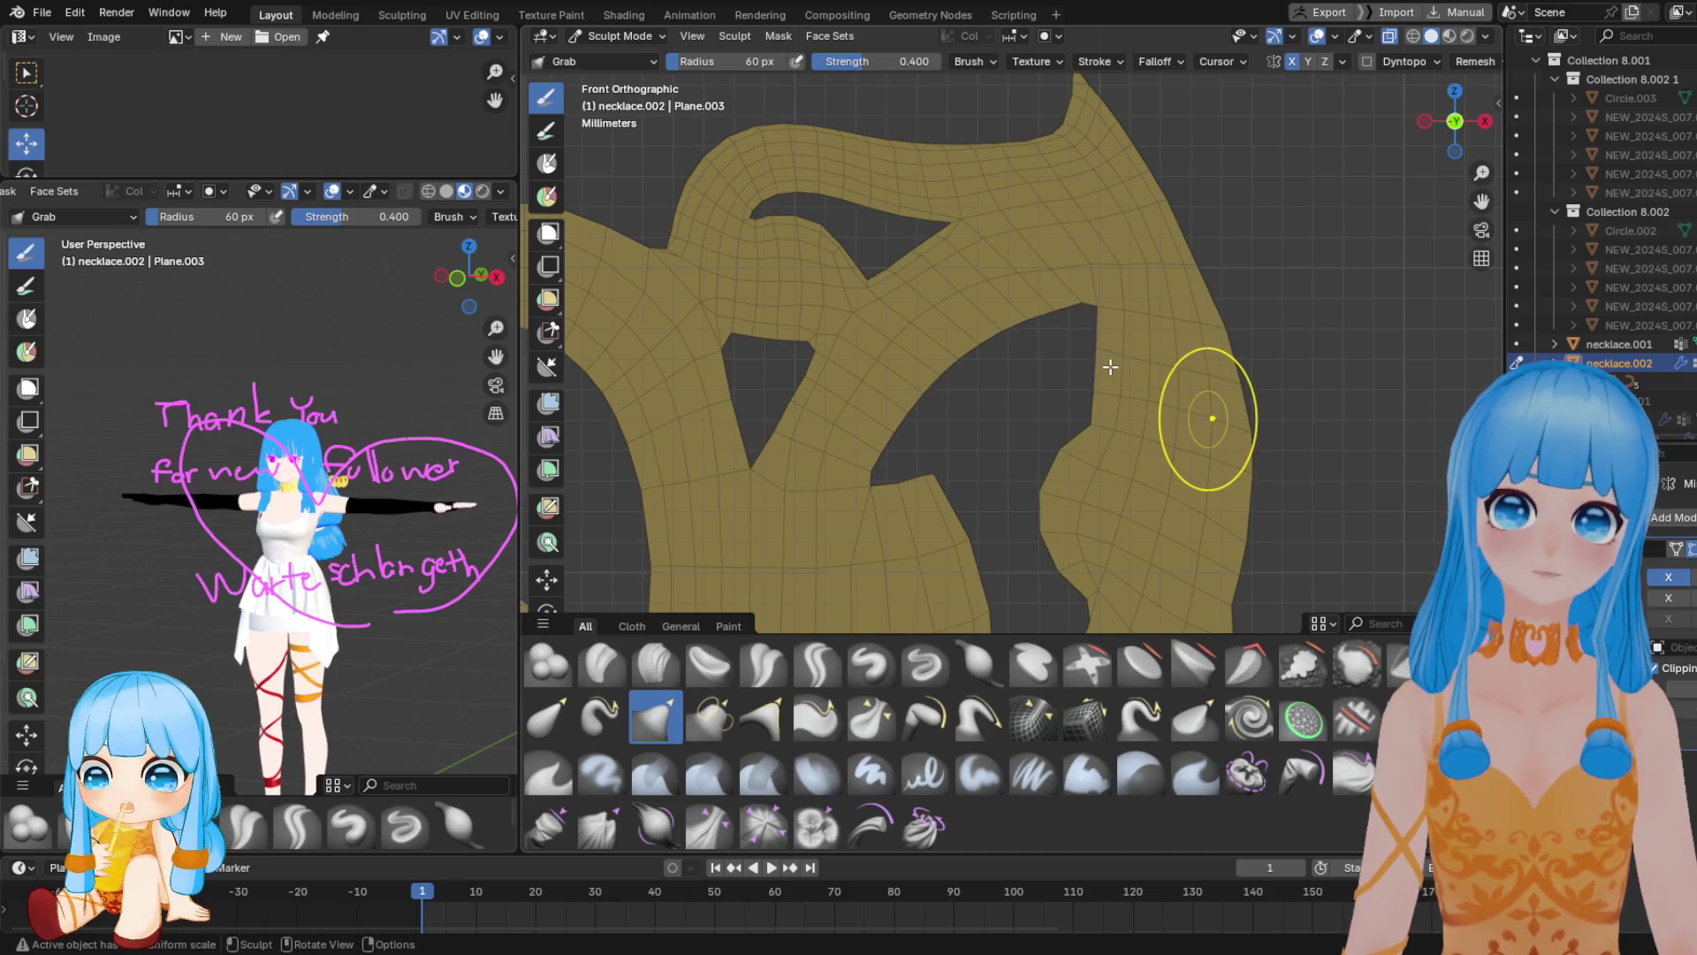
key(Tab)
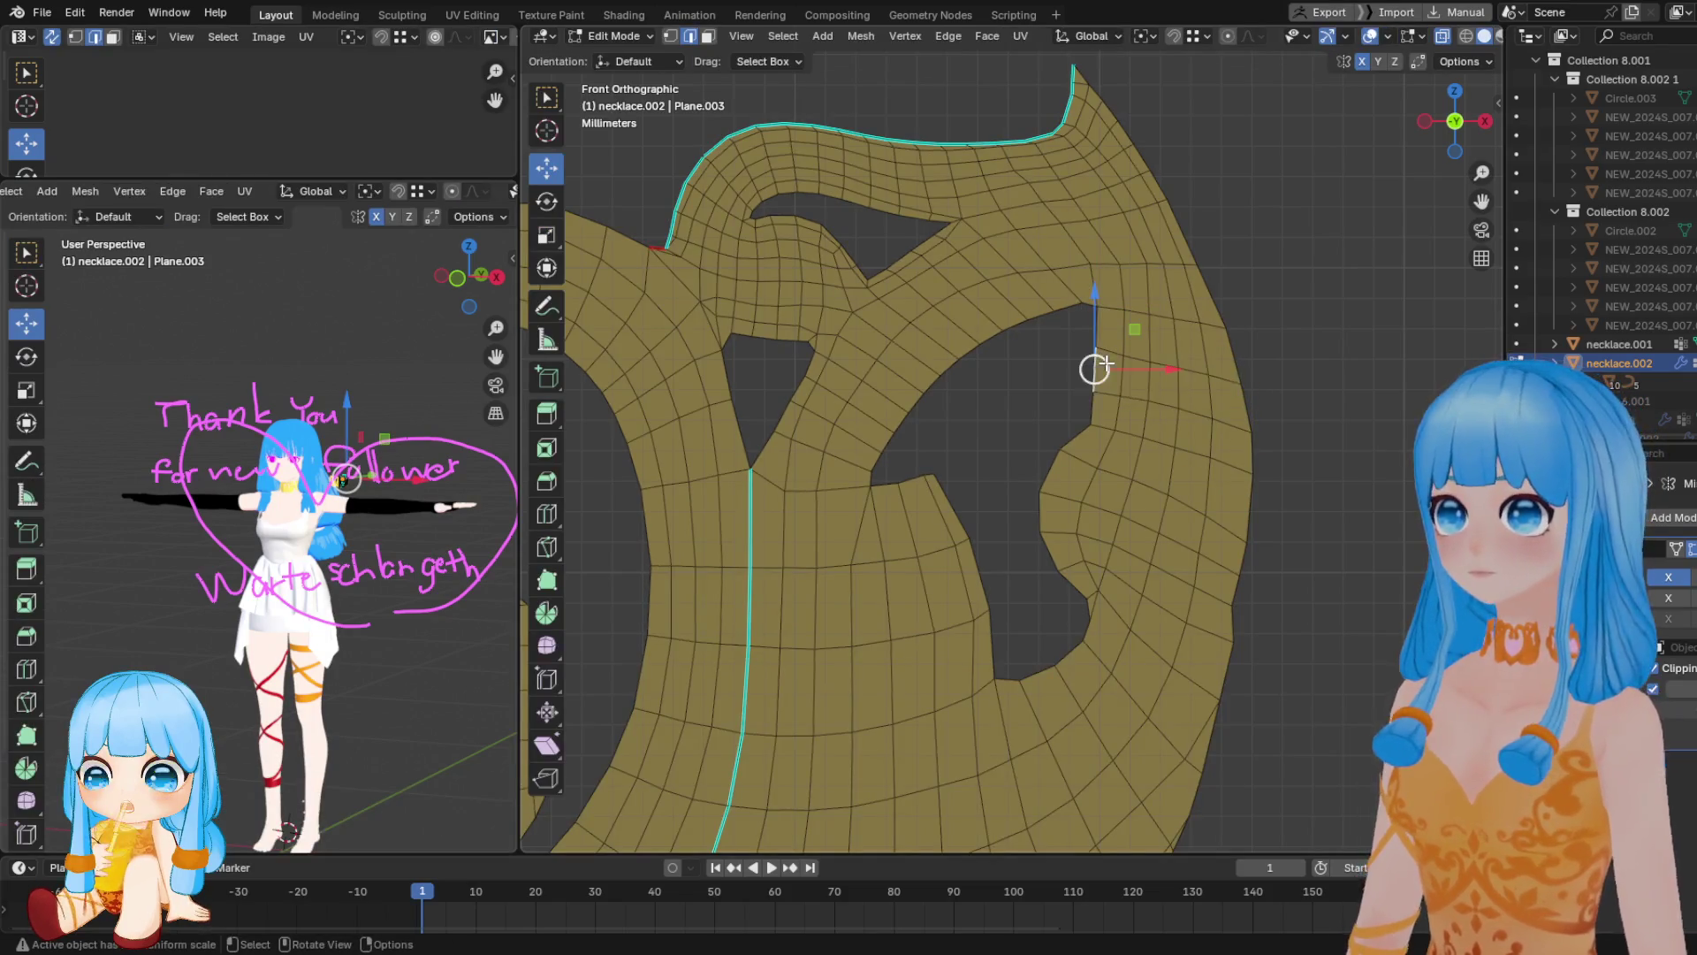
Merge the selected vertices where the upper loop meets the body at their center
key(m)
click(1101, 369)
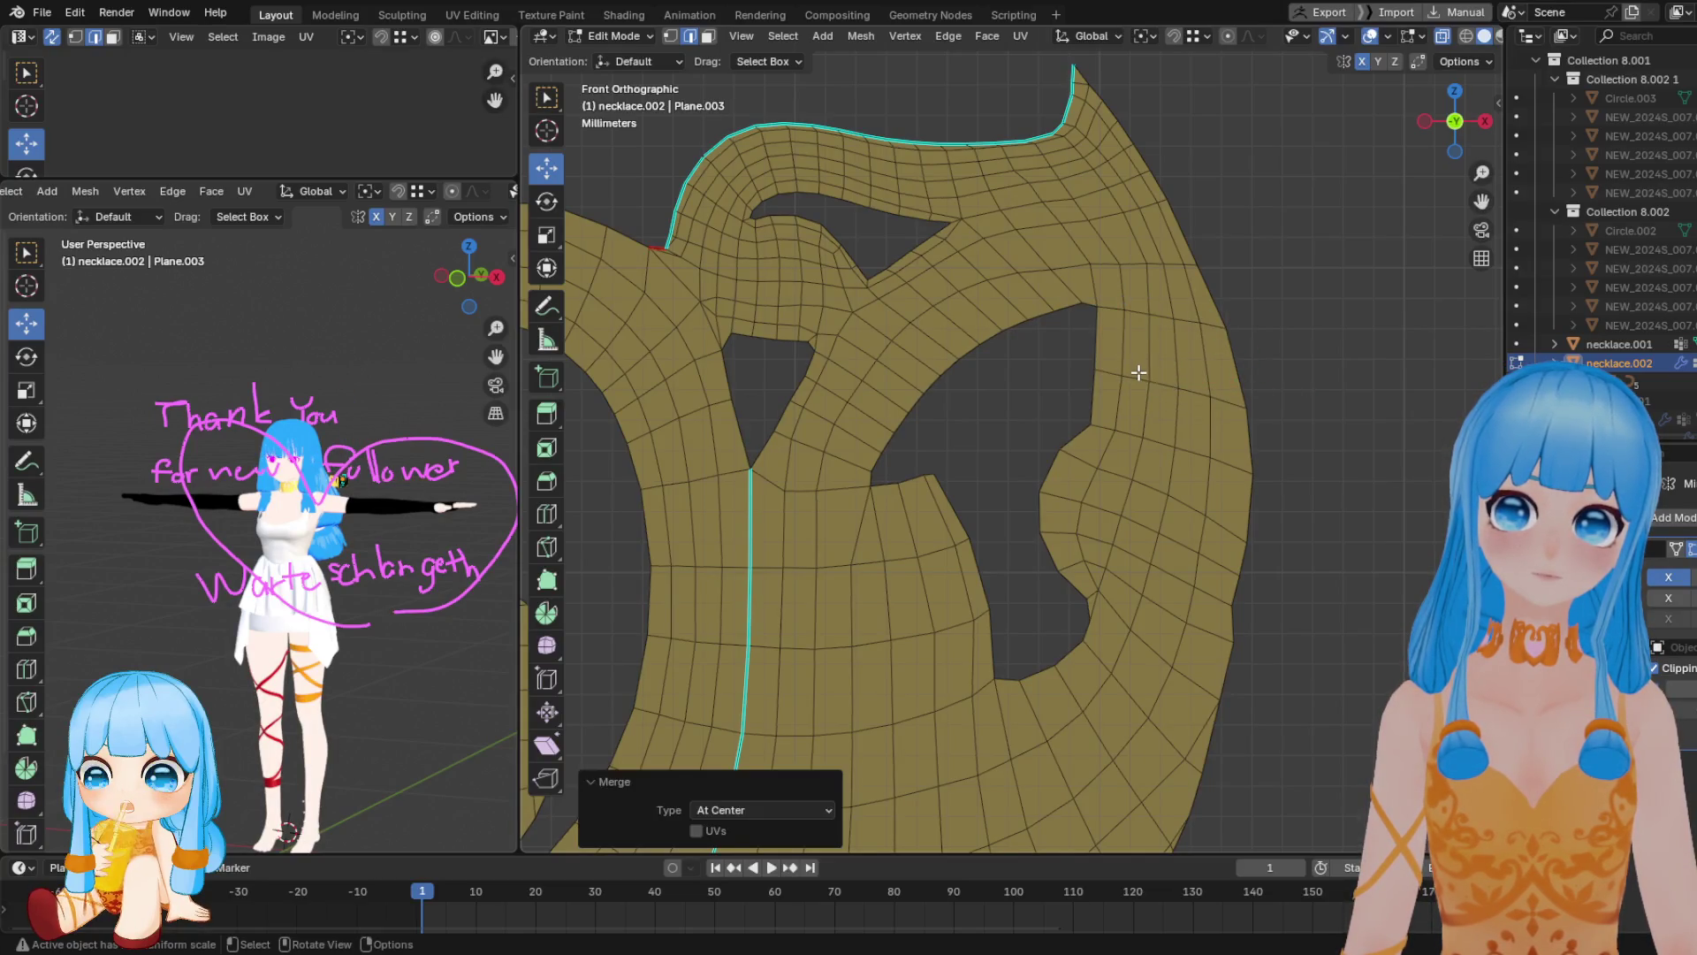
scroll(1149, 377, down, 1)
shift+scroll(1170, 309, down, 3)
scroll(1106, 394, down, 2)
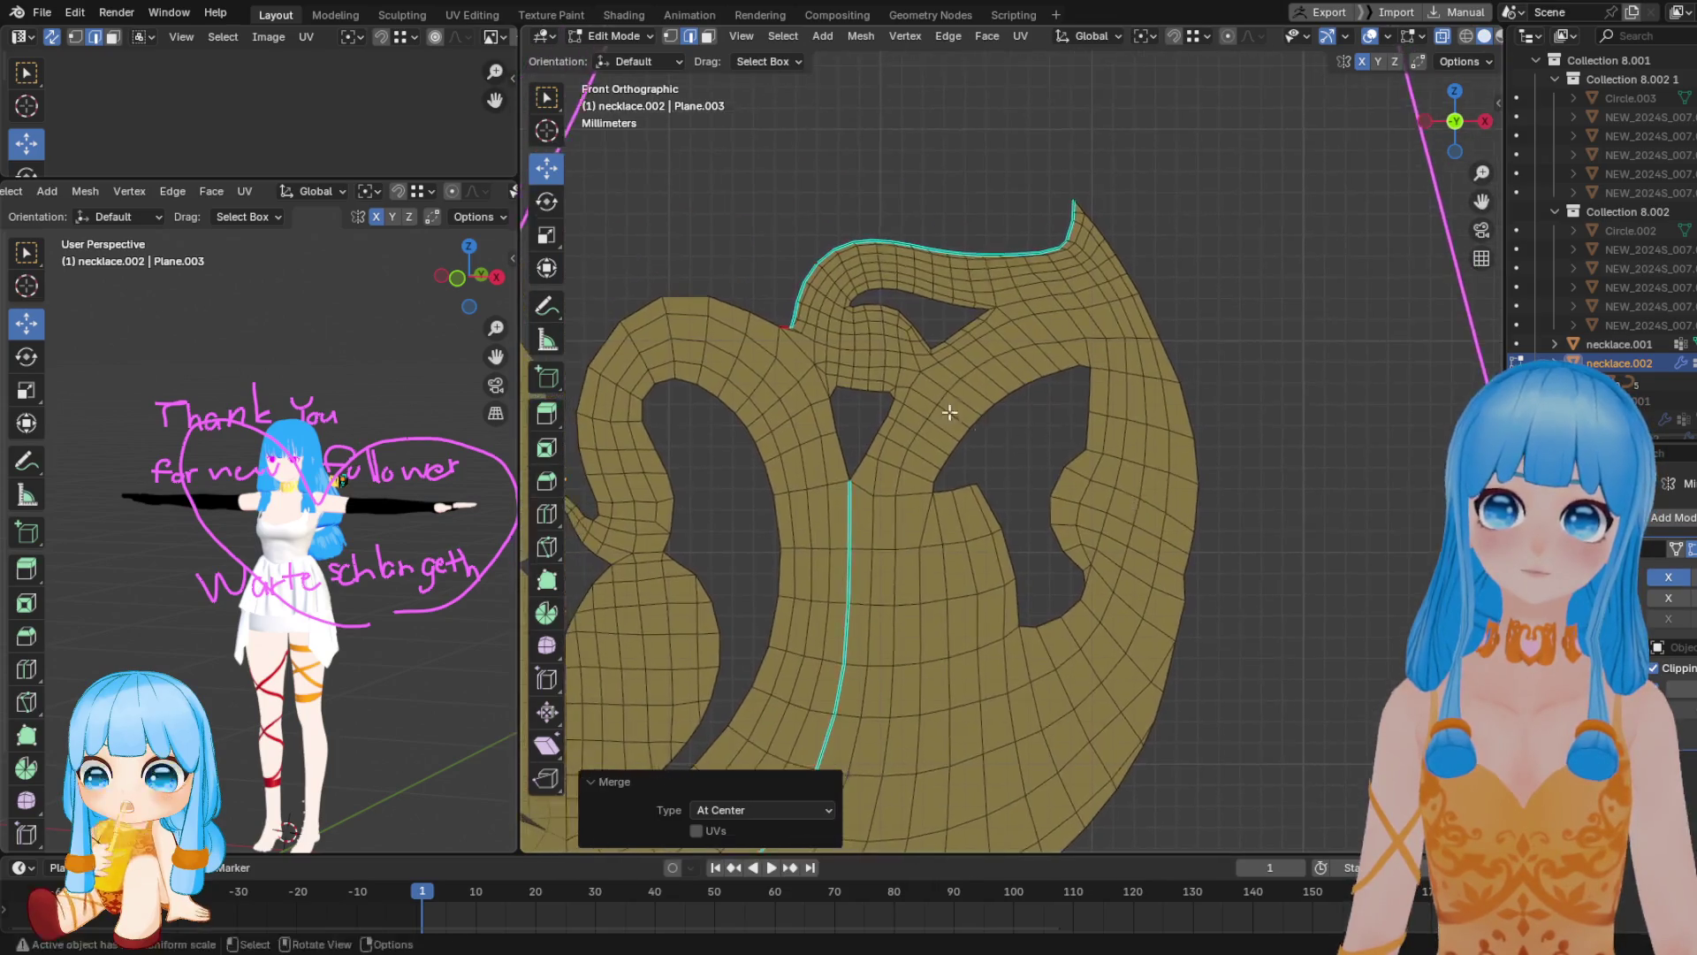
scroll(1004, 440, up, 3)
scroll(980, 353, up, 2)
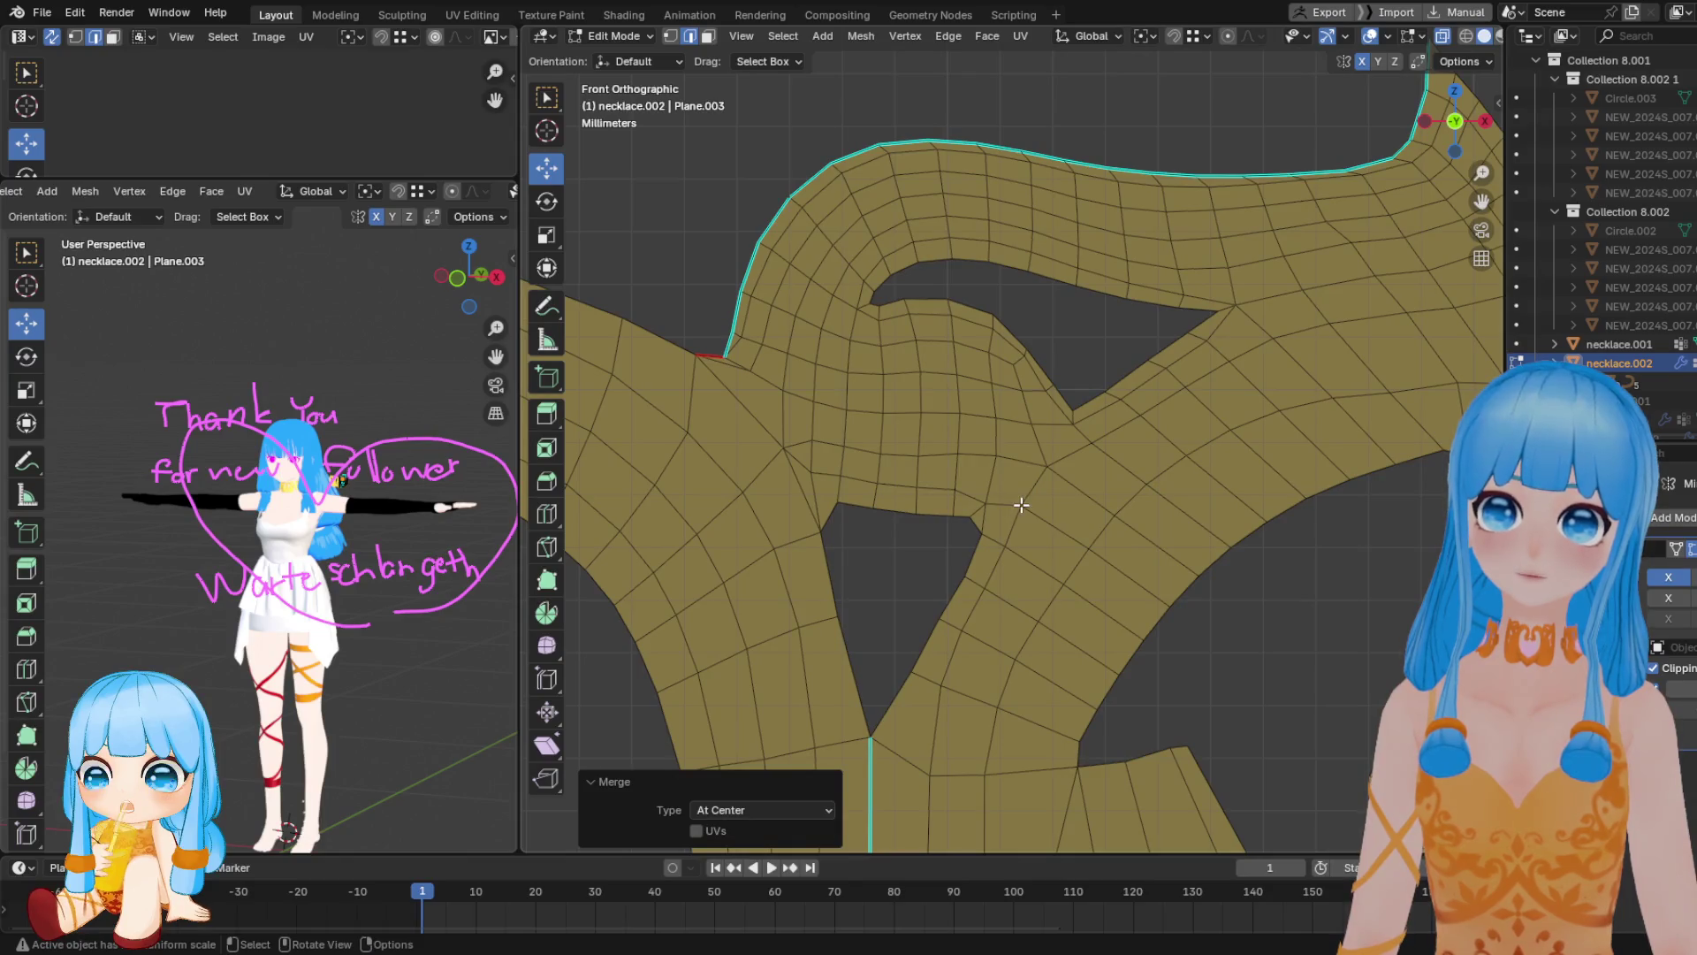
Knife-cut a new edge from the inner vertex to the lower vertex, then merge two vertices beside it at center
key(k)
click(1070, 427)
click(981, 533)
key(Return)
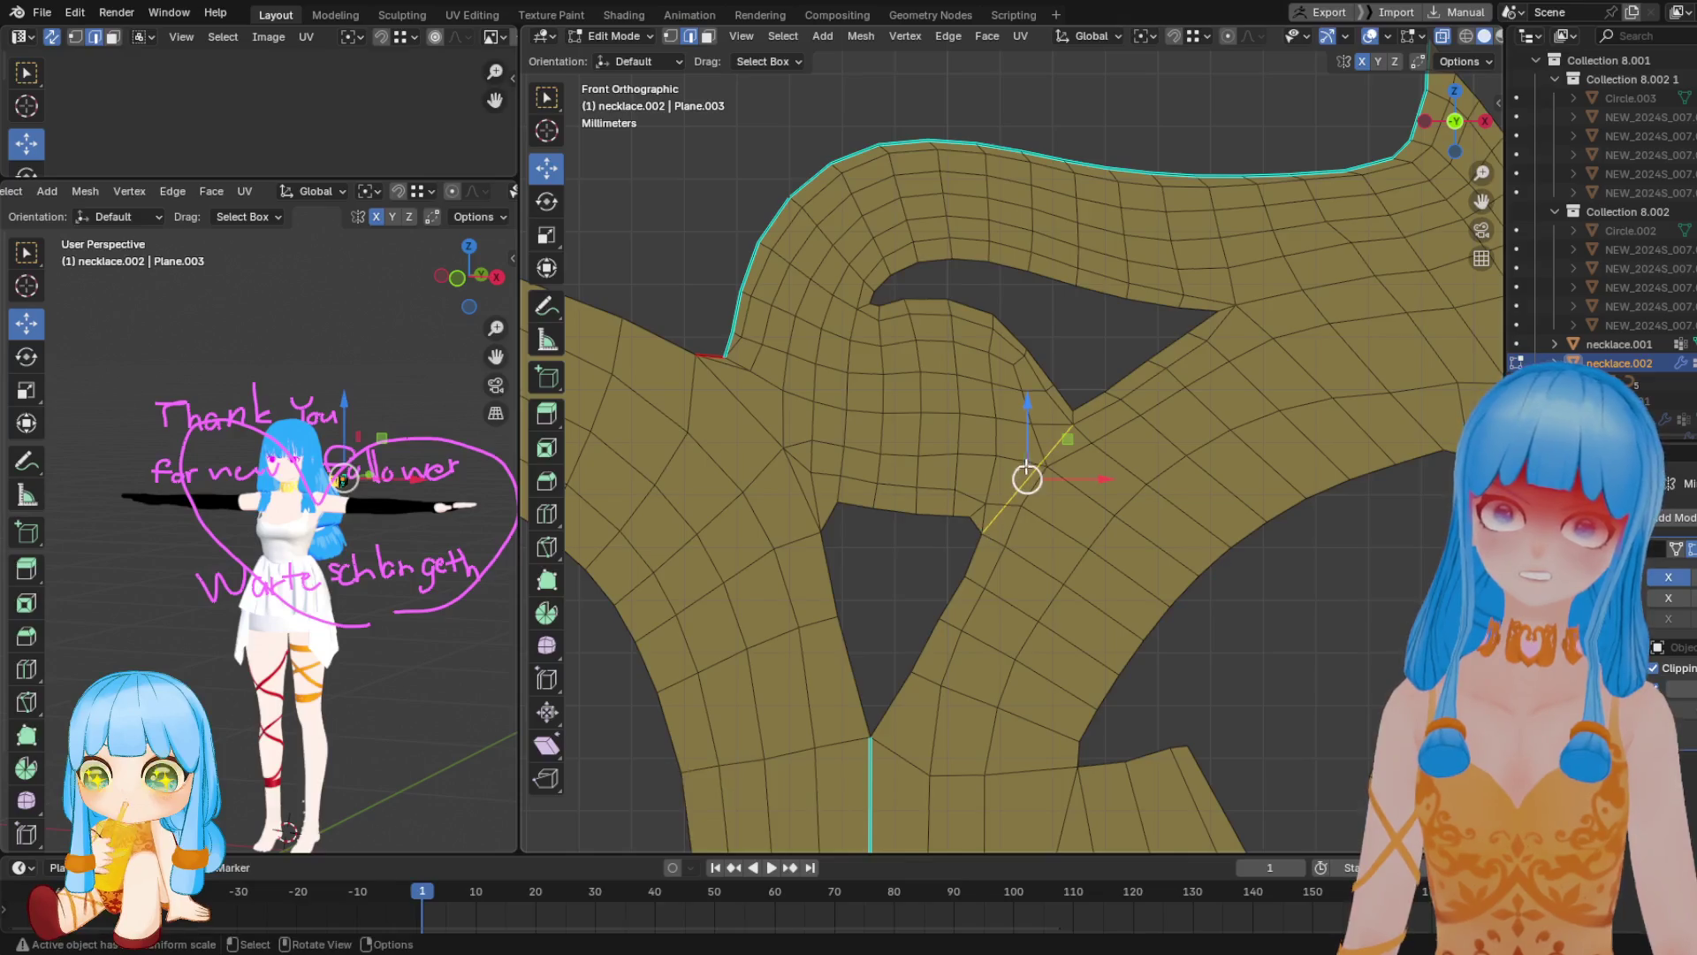
click(1041, 462)
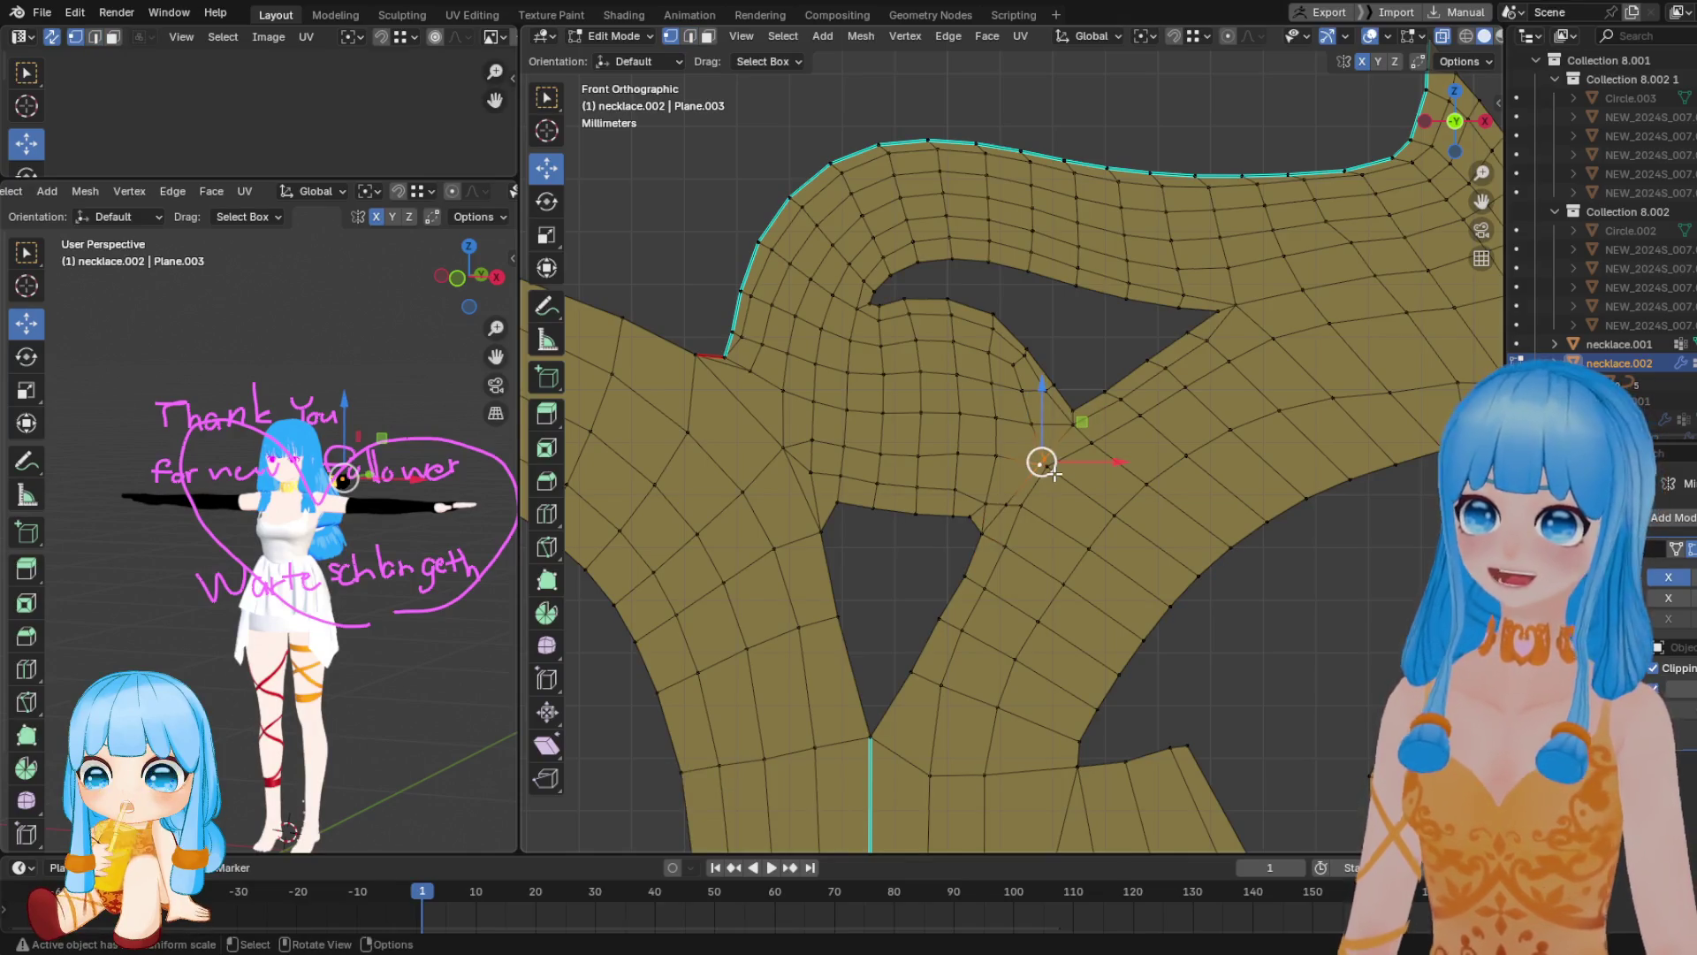
click(983, 504)
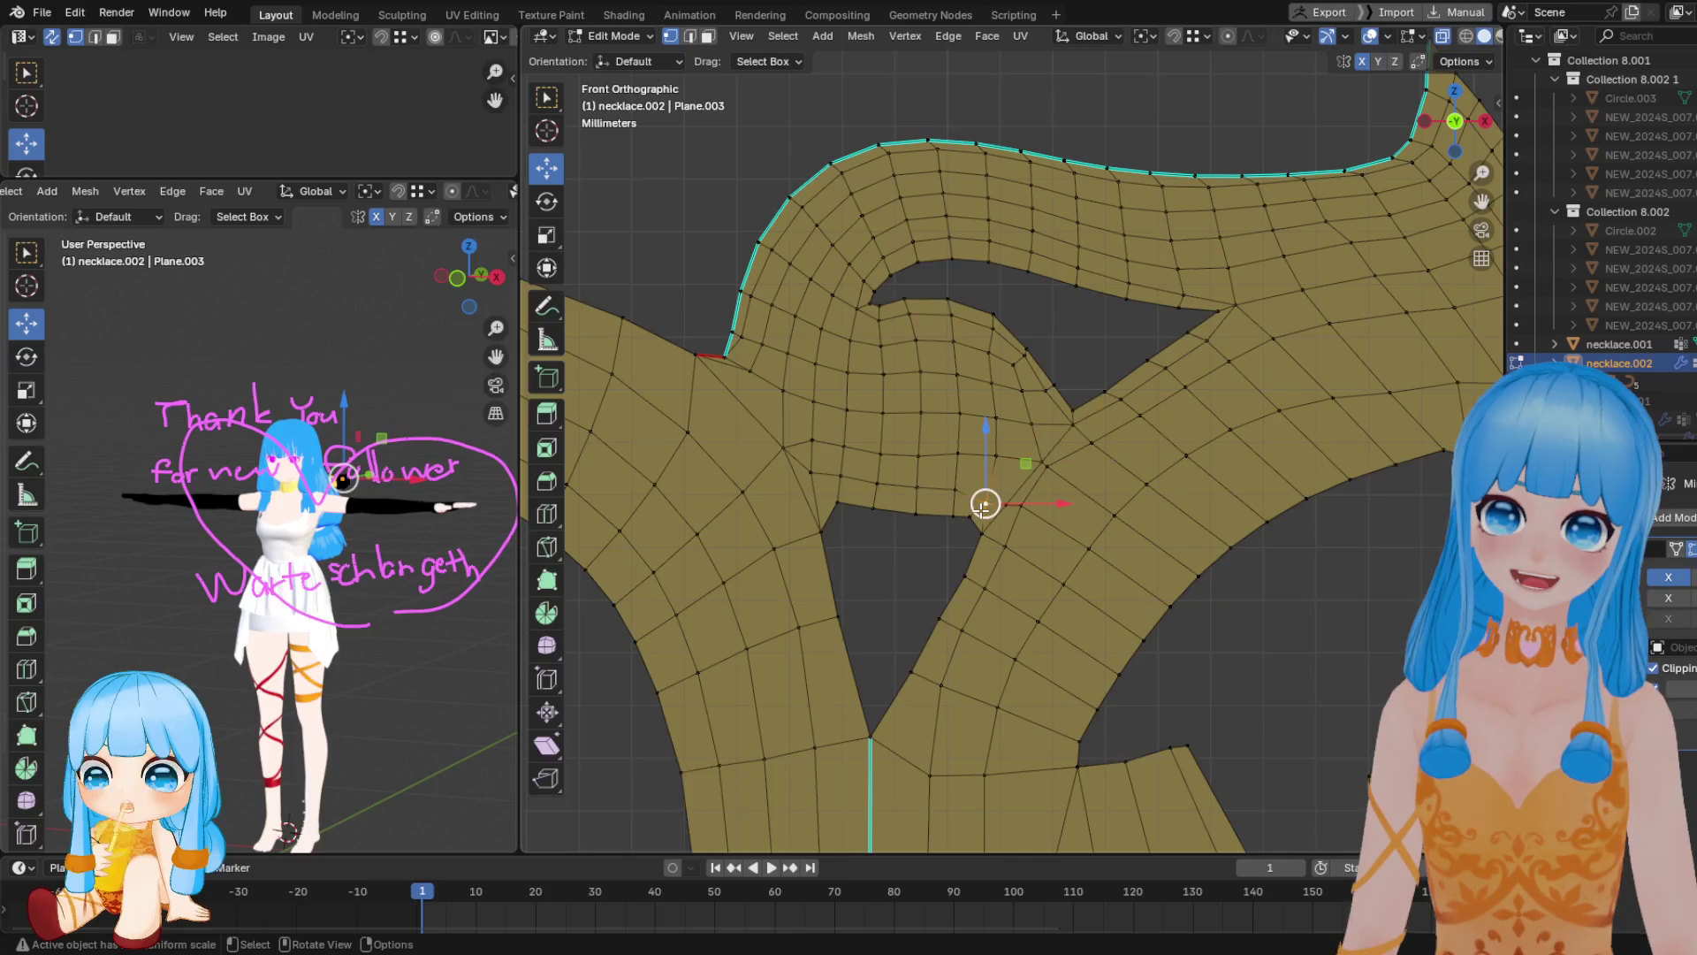
key(m)
click(982, 523)
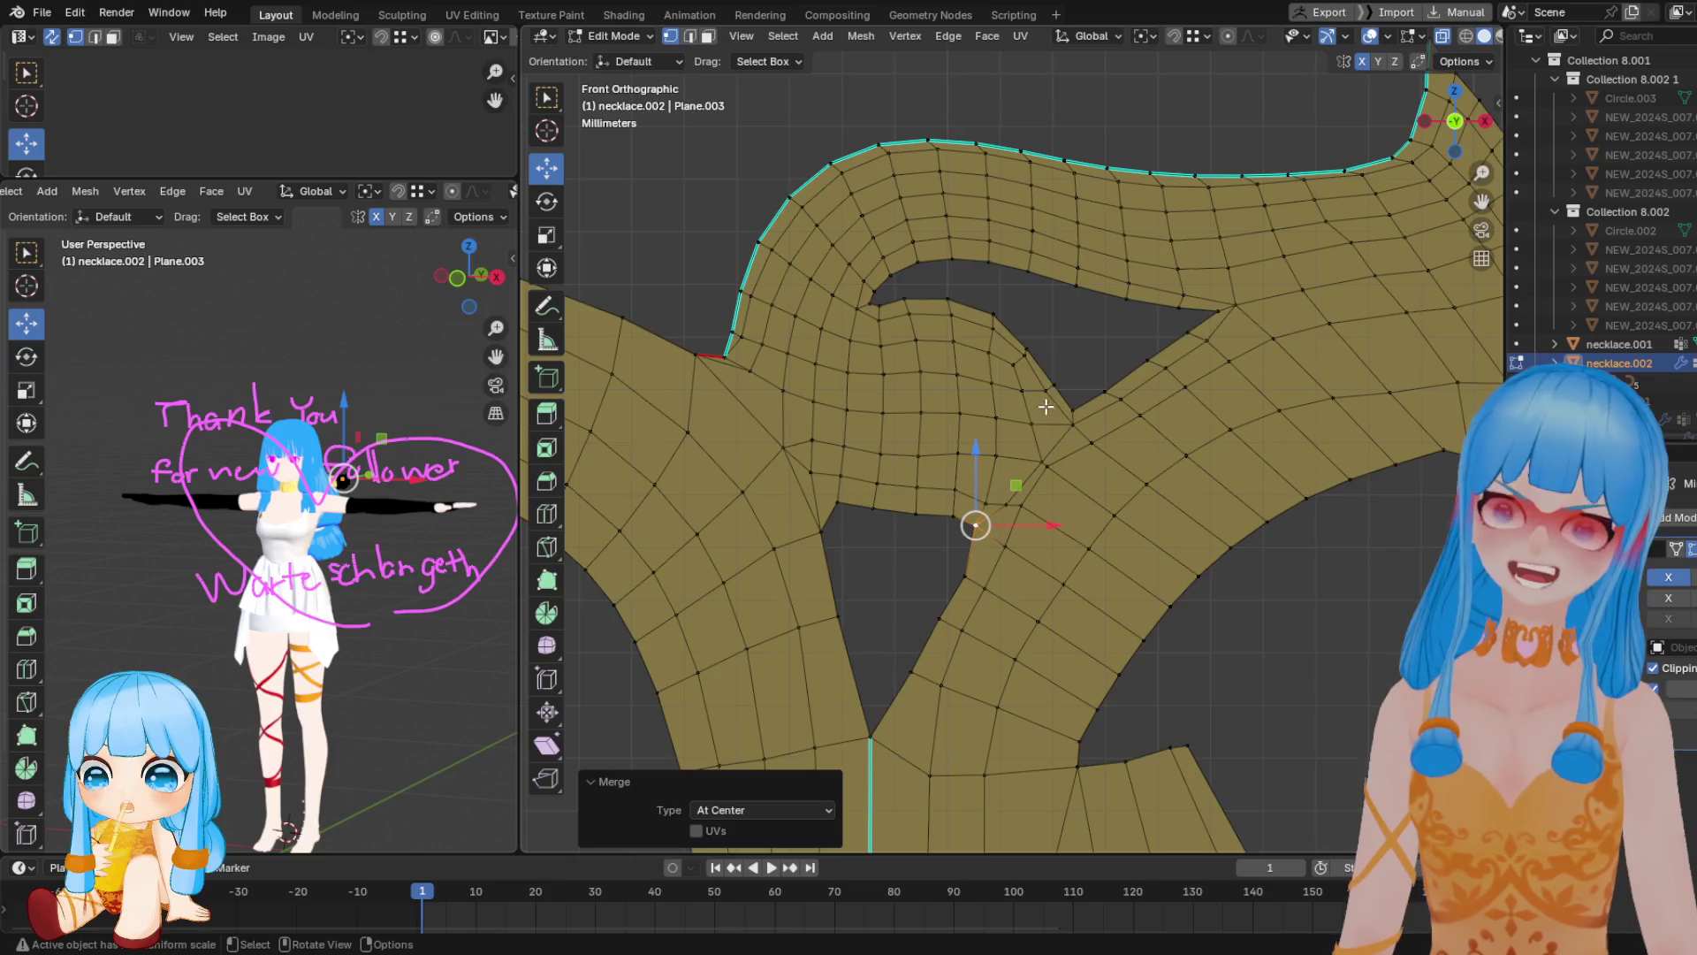
Reposition a vertex beside the new cut
click(1029, 466)
key(g)
click(1066, 495)
key(g)
click(1058, 529)
scroll(982, 472, down, 2)
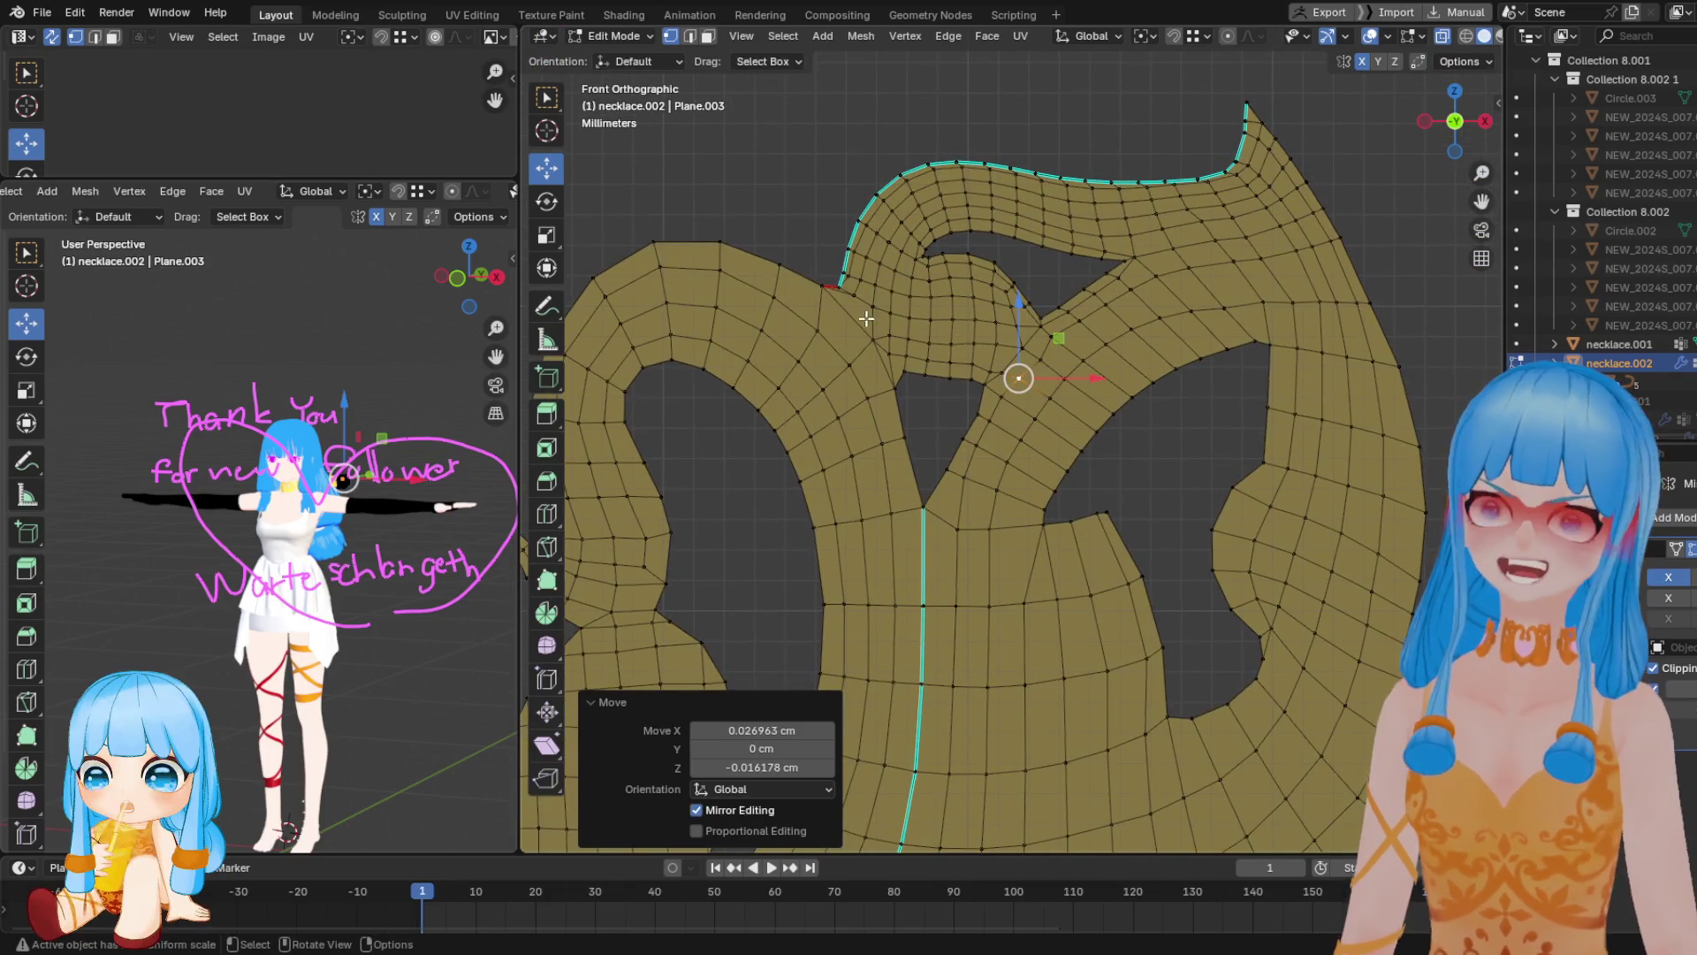
Reshape the upper loop's curve with the Grab brush in Sculpt Mode, then return to Edit Mode
key(ctrl+Tab)
mouse_move(994, 468)
mouse_down()
mouse_move(990, 495)
mouse_move(992, 477)
mouse_up()
drag(1041, 380, 1232, 285)
drag(1091, 353, 1033, 411)
mouse_move(982, 524)
mouse_down()
mouse_move(973, 534)
mouse_move(994, 407)
mouse_move(1066, 442)
mouse_up()
key(Tab)
Move the loop's upper-left corner vertex by 0.048533 cm X and -0.026963 cm Z
scroll(993, 408, up, 3)
shift+middle_drag(1060, 442, 1107, 519)
click(857, 452)
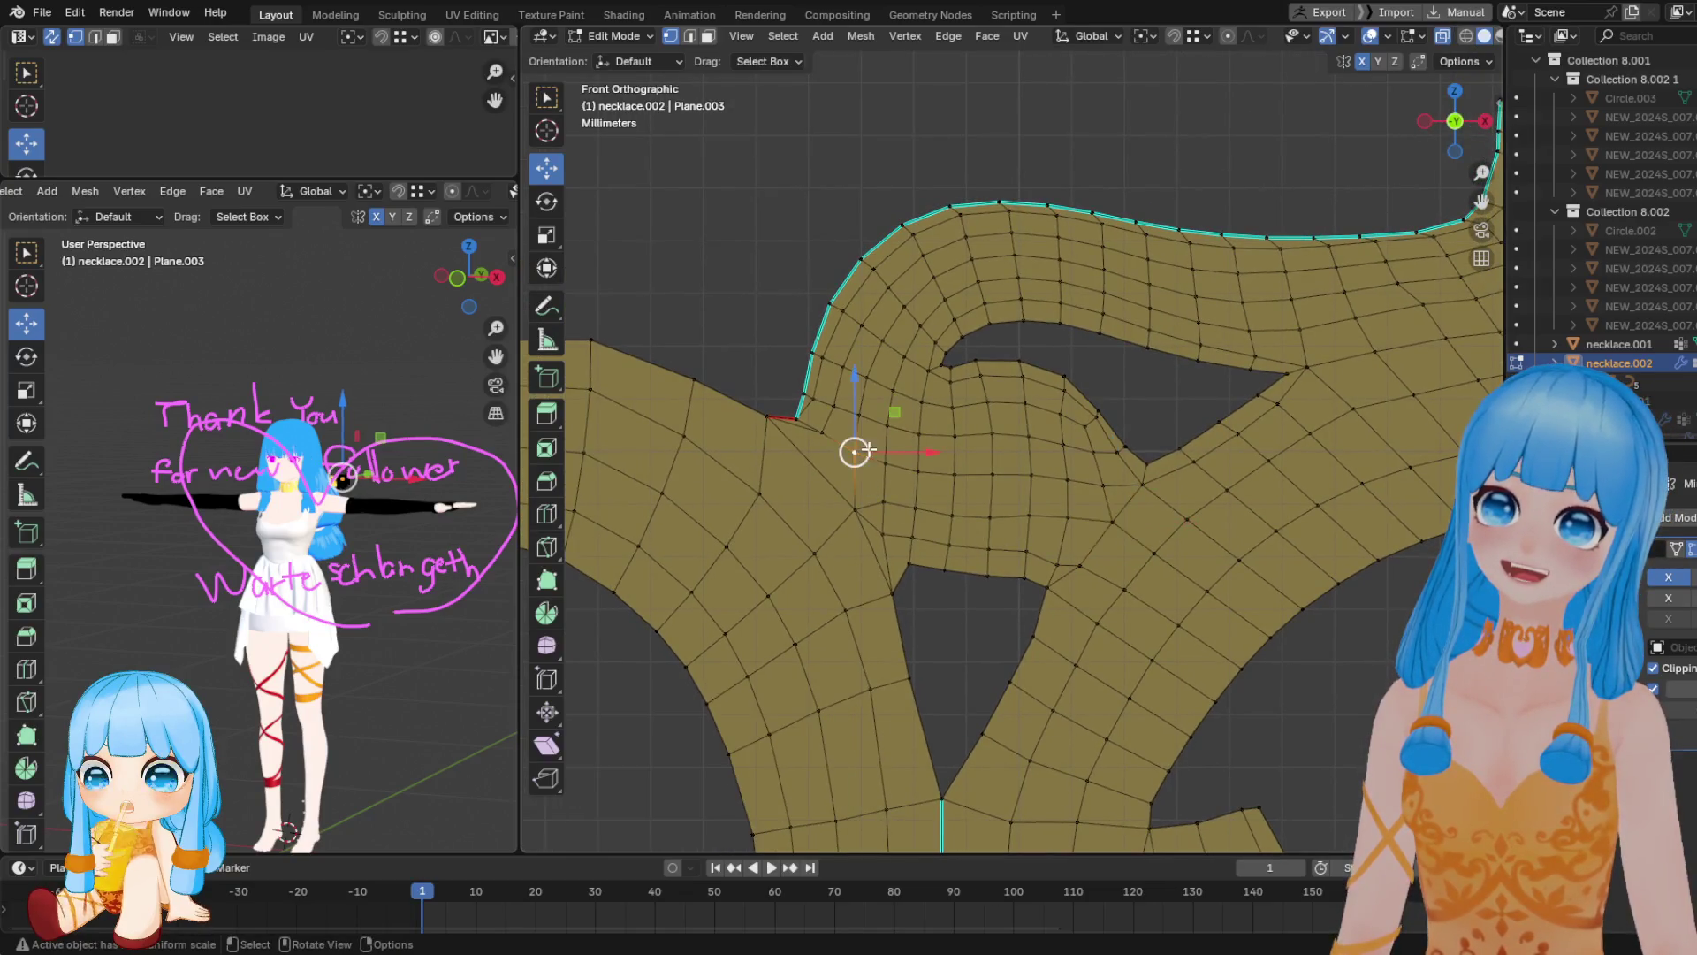
click(819, 418)
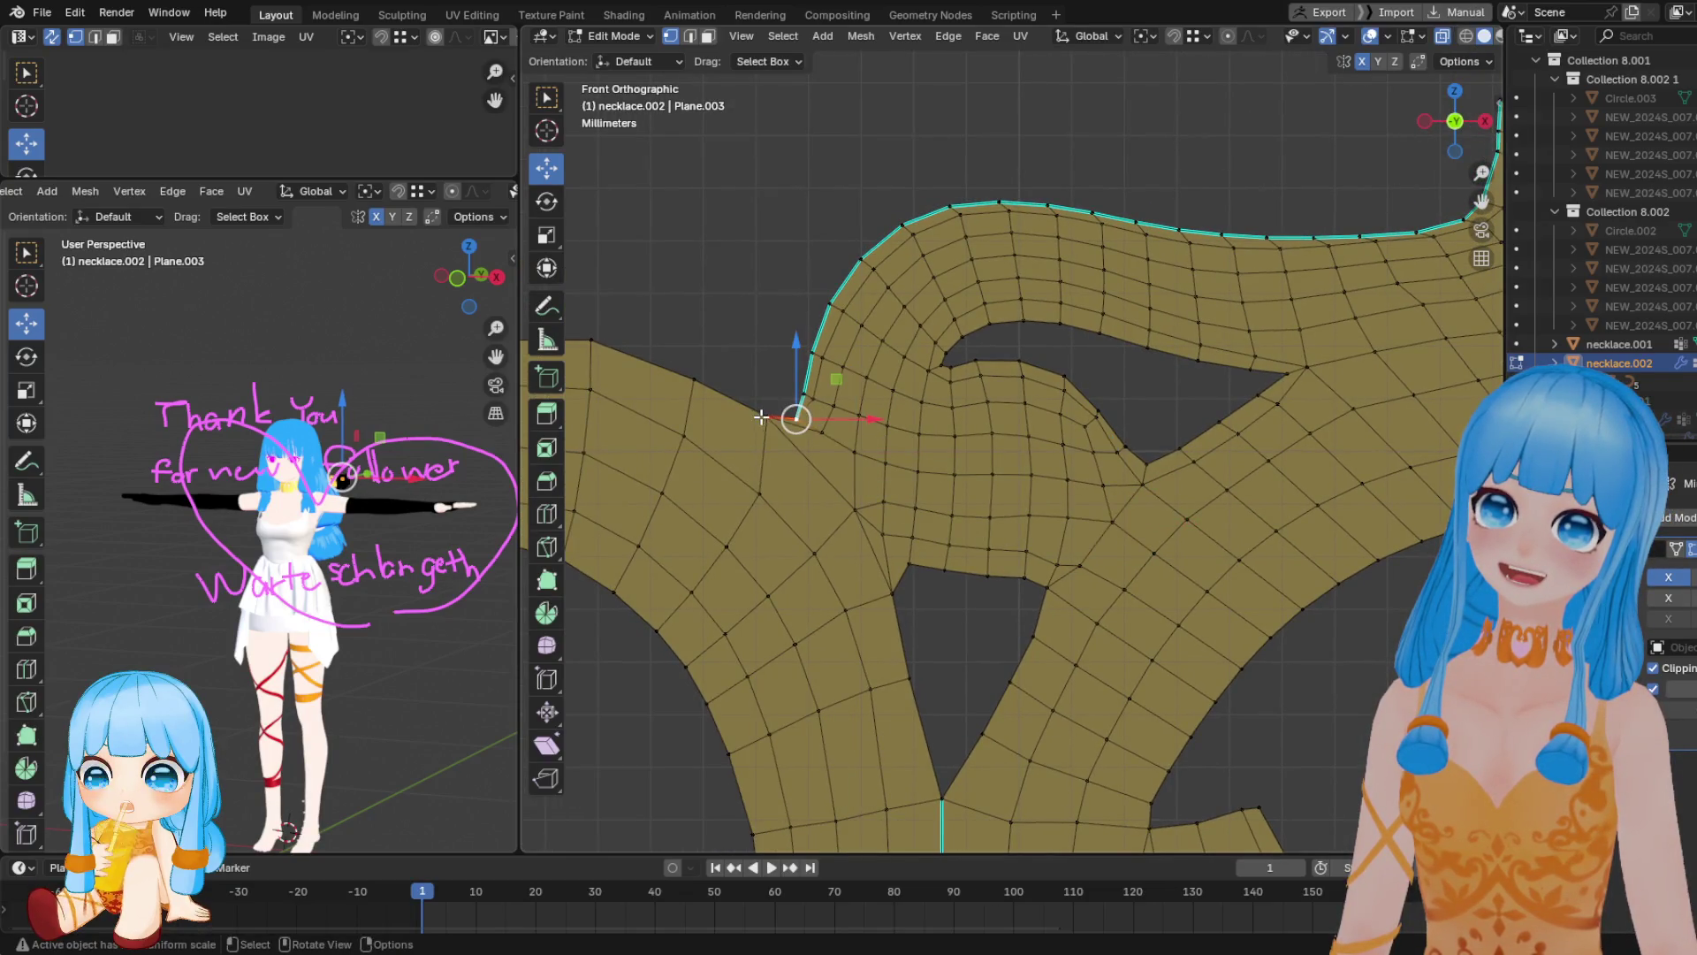
drag(795, 418, 809, 437)
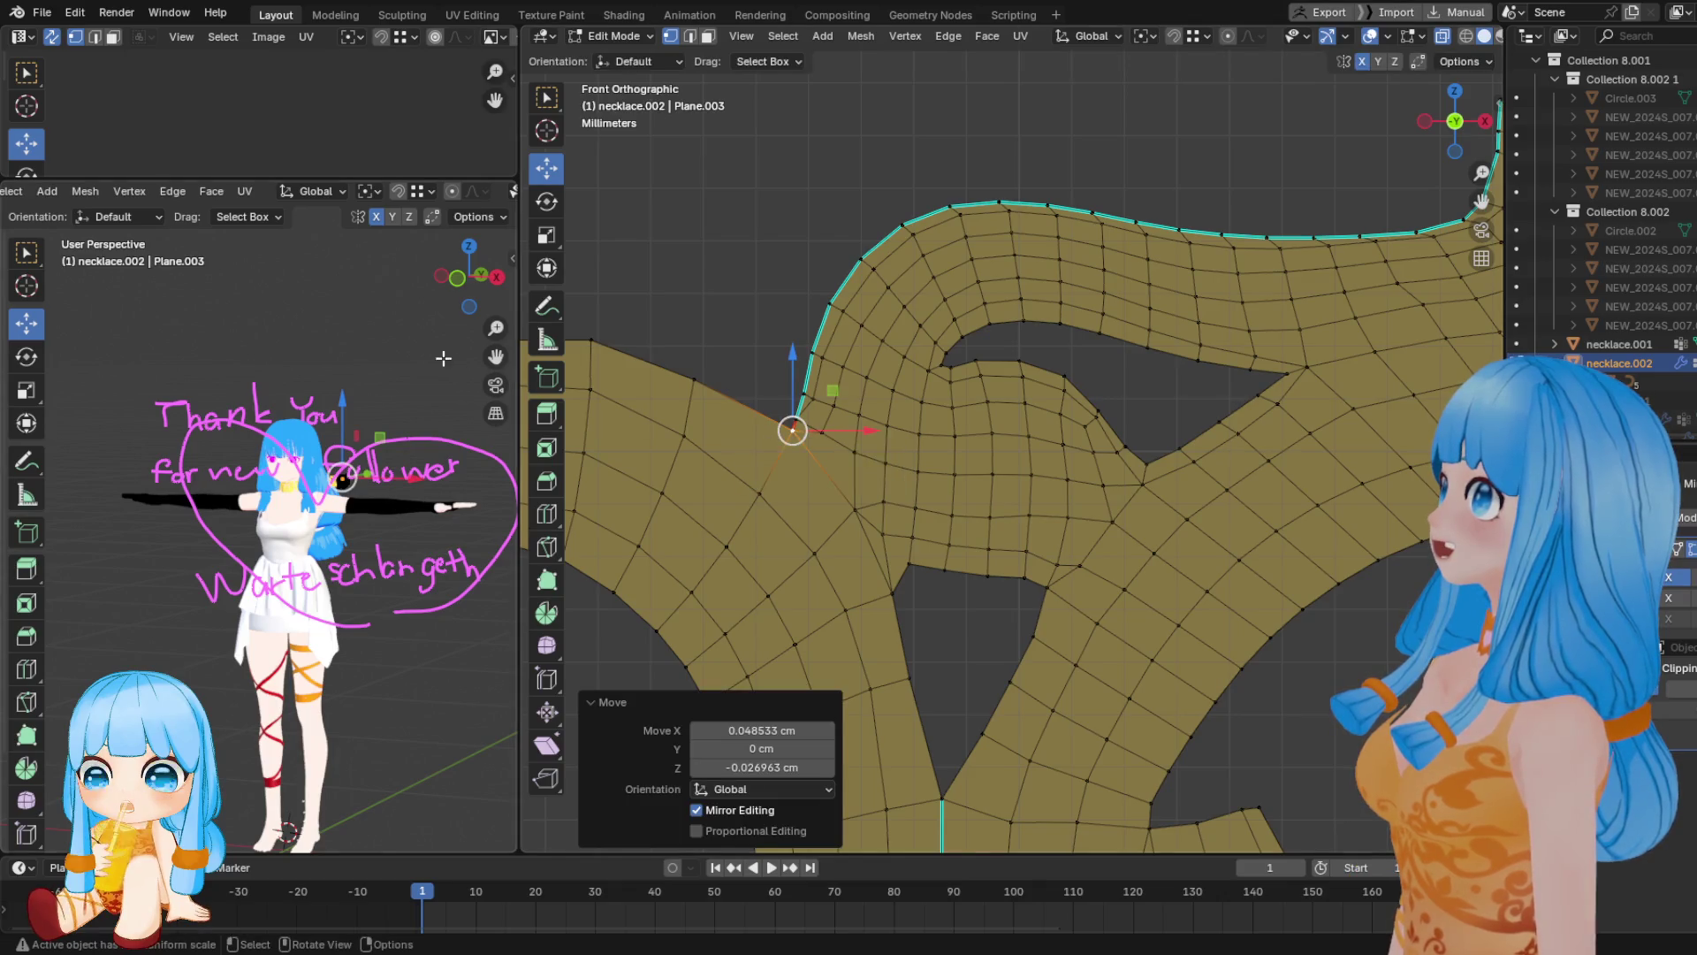
Erase the pink handwritten note and scribbles from the left viewport and return to the Move tool
click(546, 305)
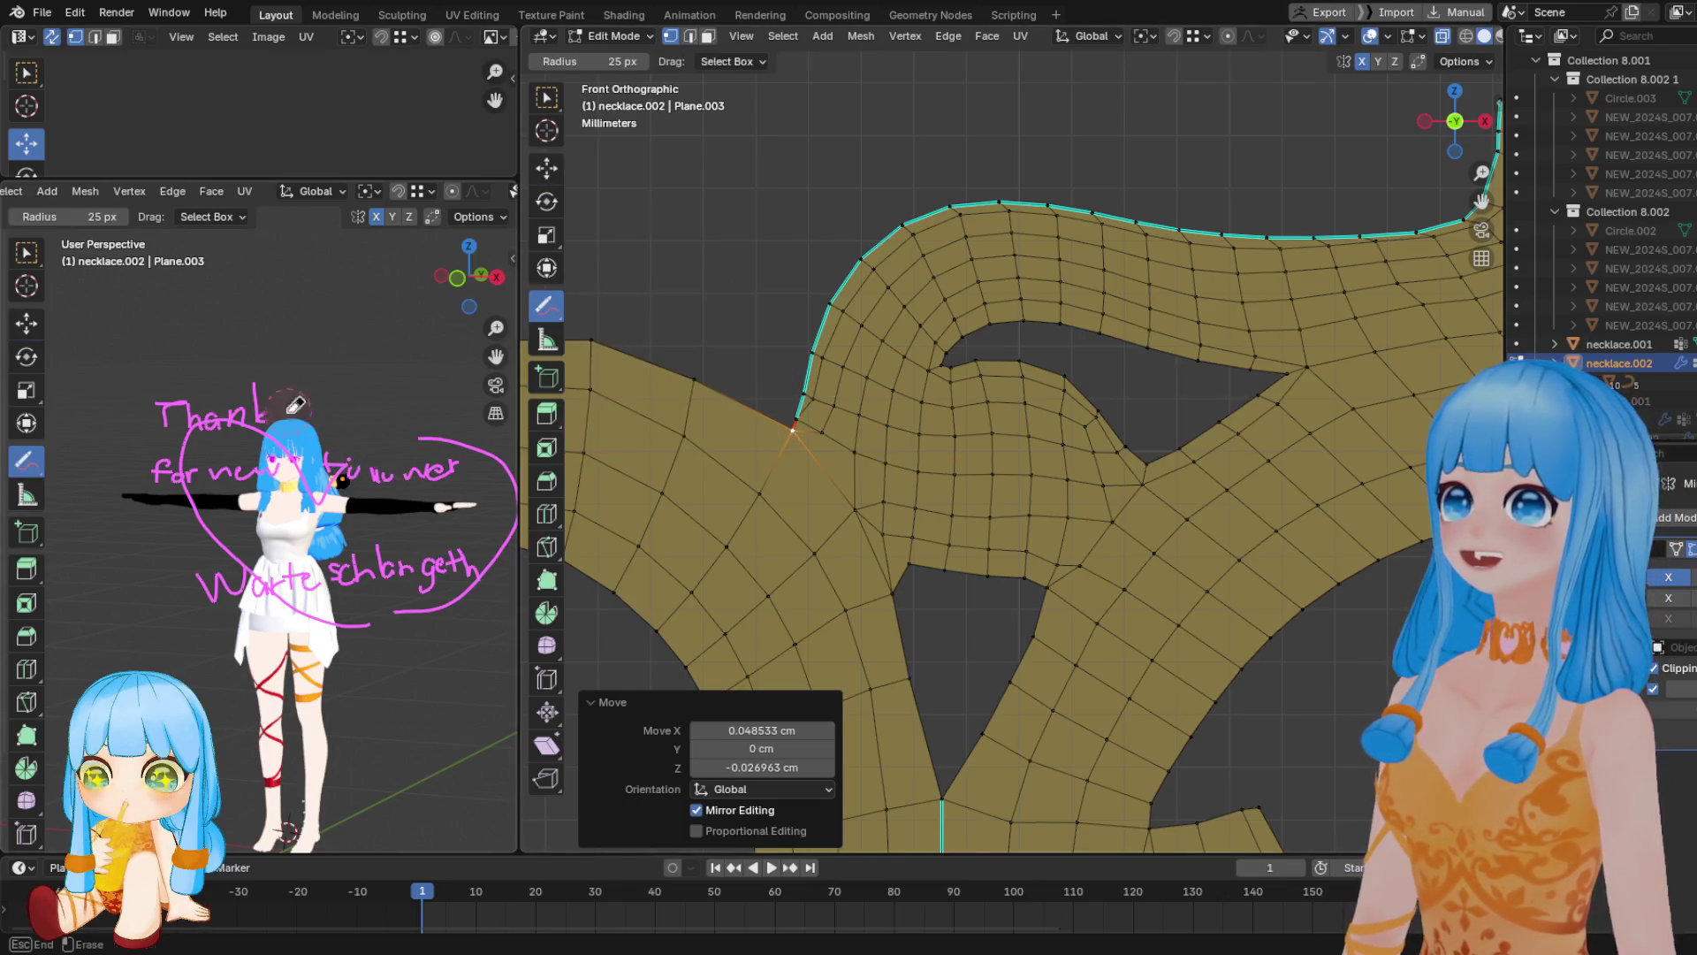
right_drag(329, 422, 384, 412)
mouse_move(244, 448)
right_down()
mouse_move(500, 544)
mouse_move(247, 528)
mouse_move(318, 601)
mouse_move(464, 558)
right_up()
mouse_move(504, 465)
right_down()
mouse_move(358, 557)
mouse_move(240, 590)
right_up()
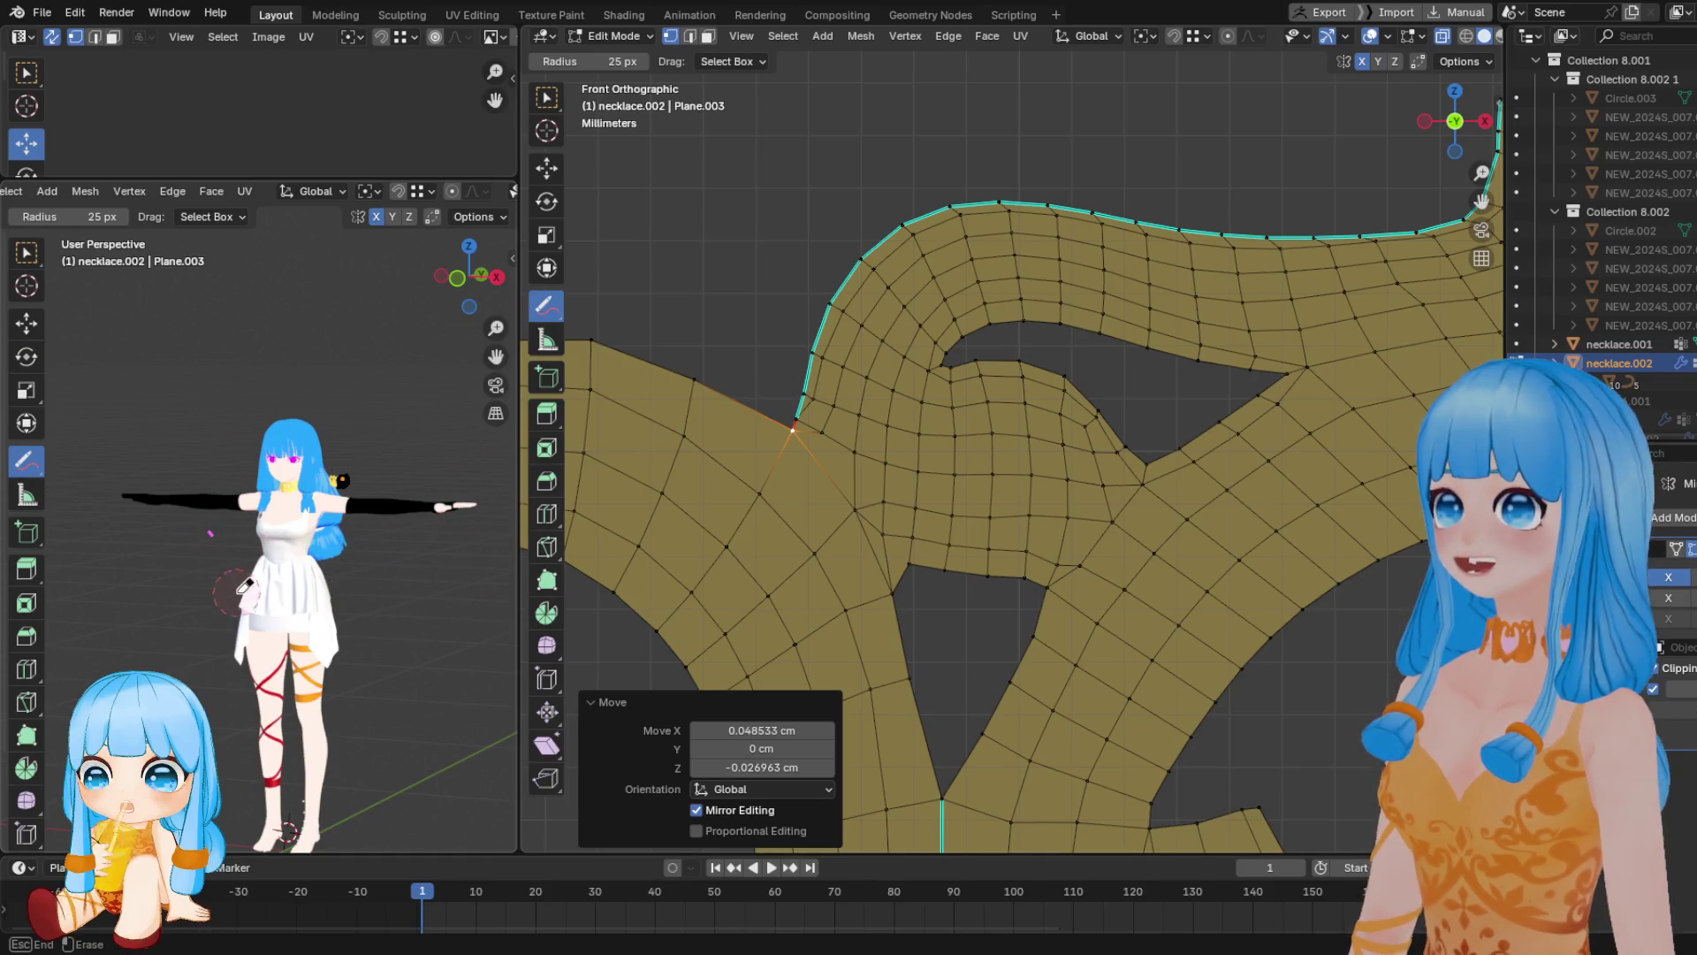
click(546, 168)
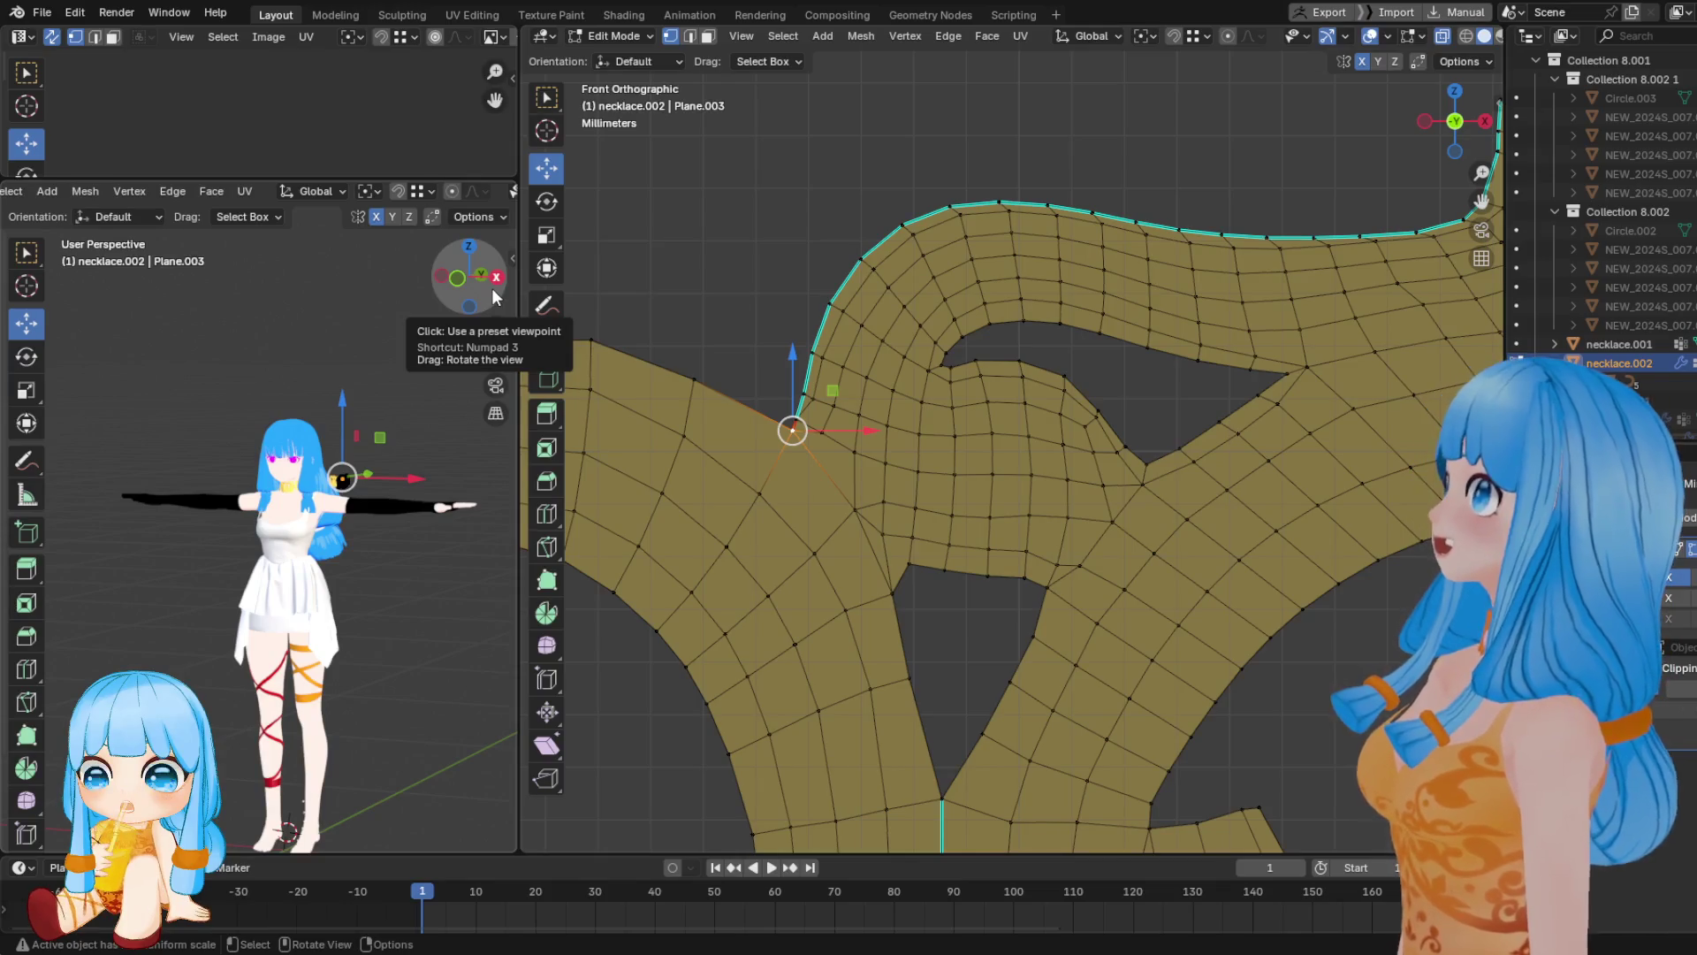
Recenter the front view and nudge the mesh's left corner vertex up-right
shift+middle_drag(955, 489, 819, 478)
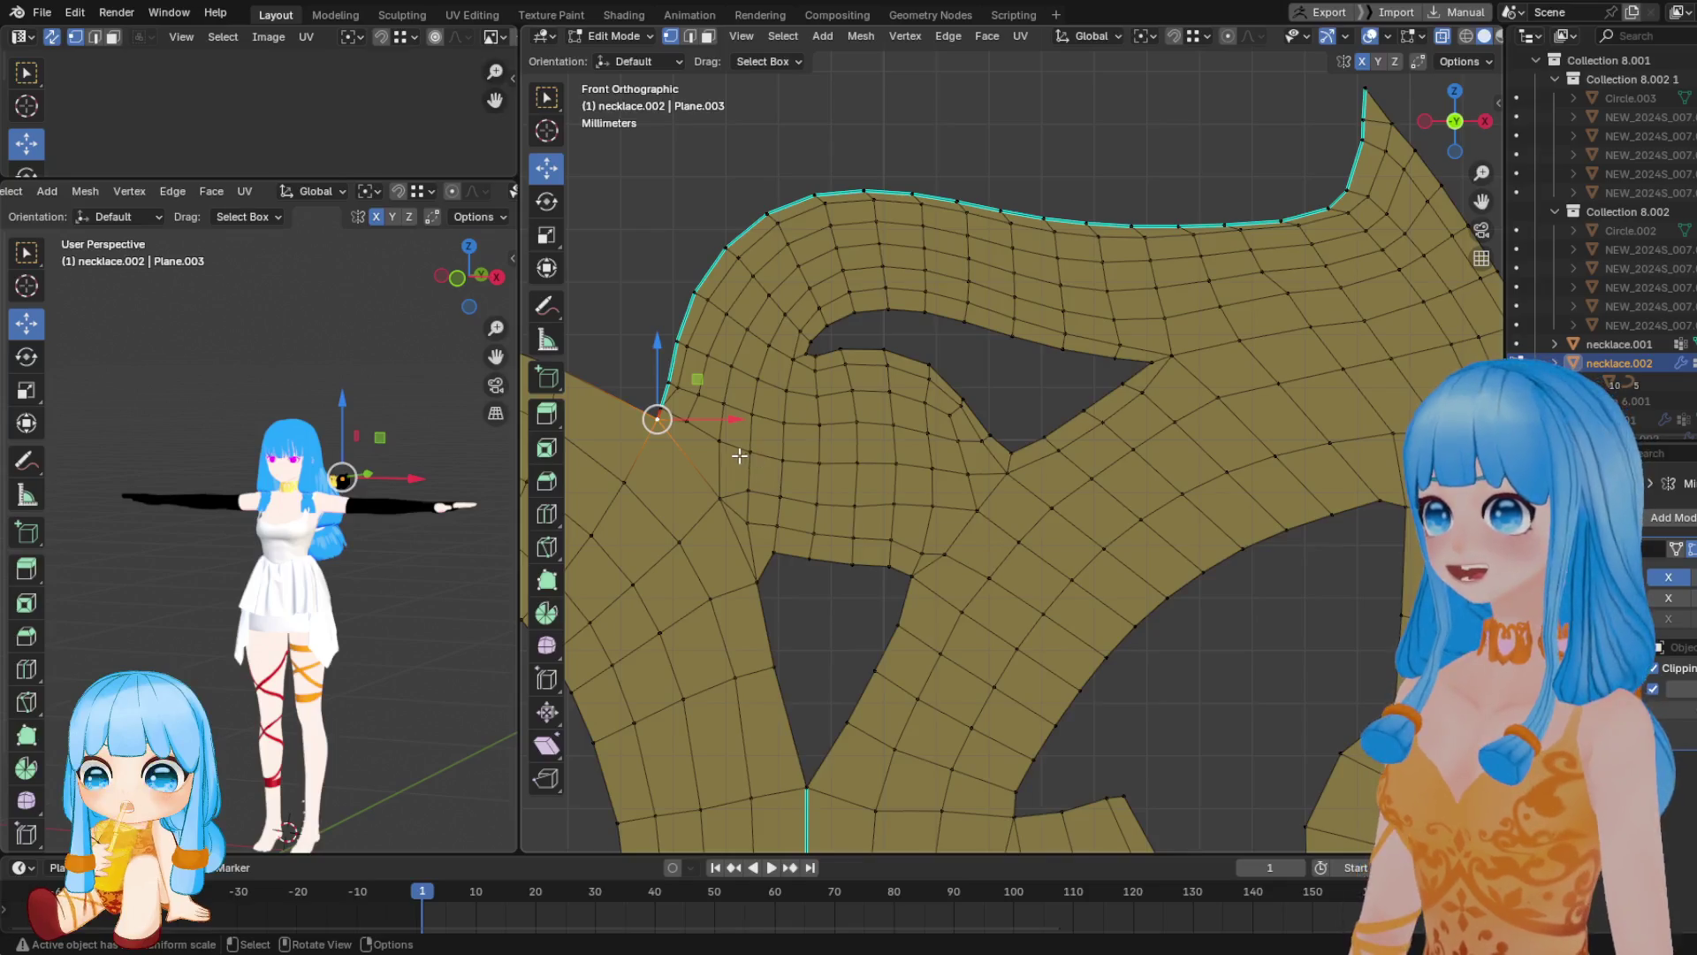
scroll(822, 460, up, 2)
drag(693, 531, 721, 523)
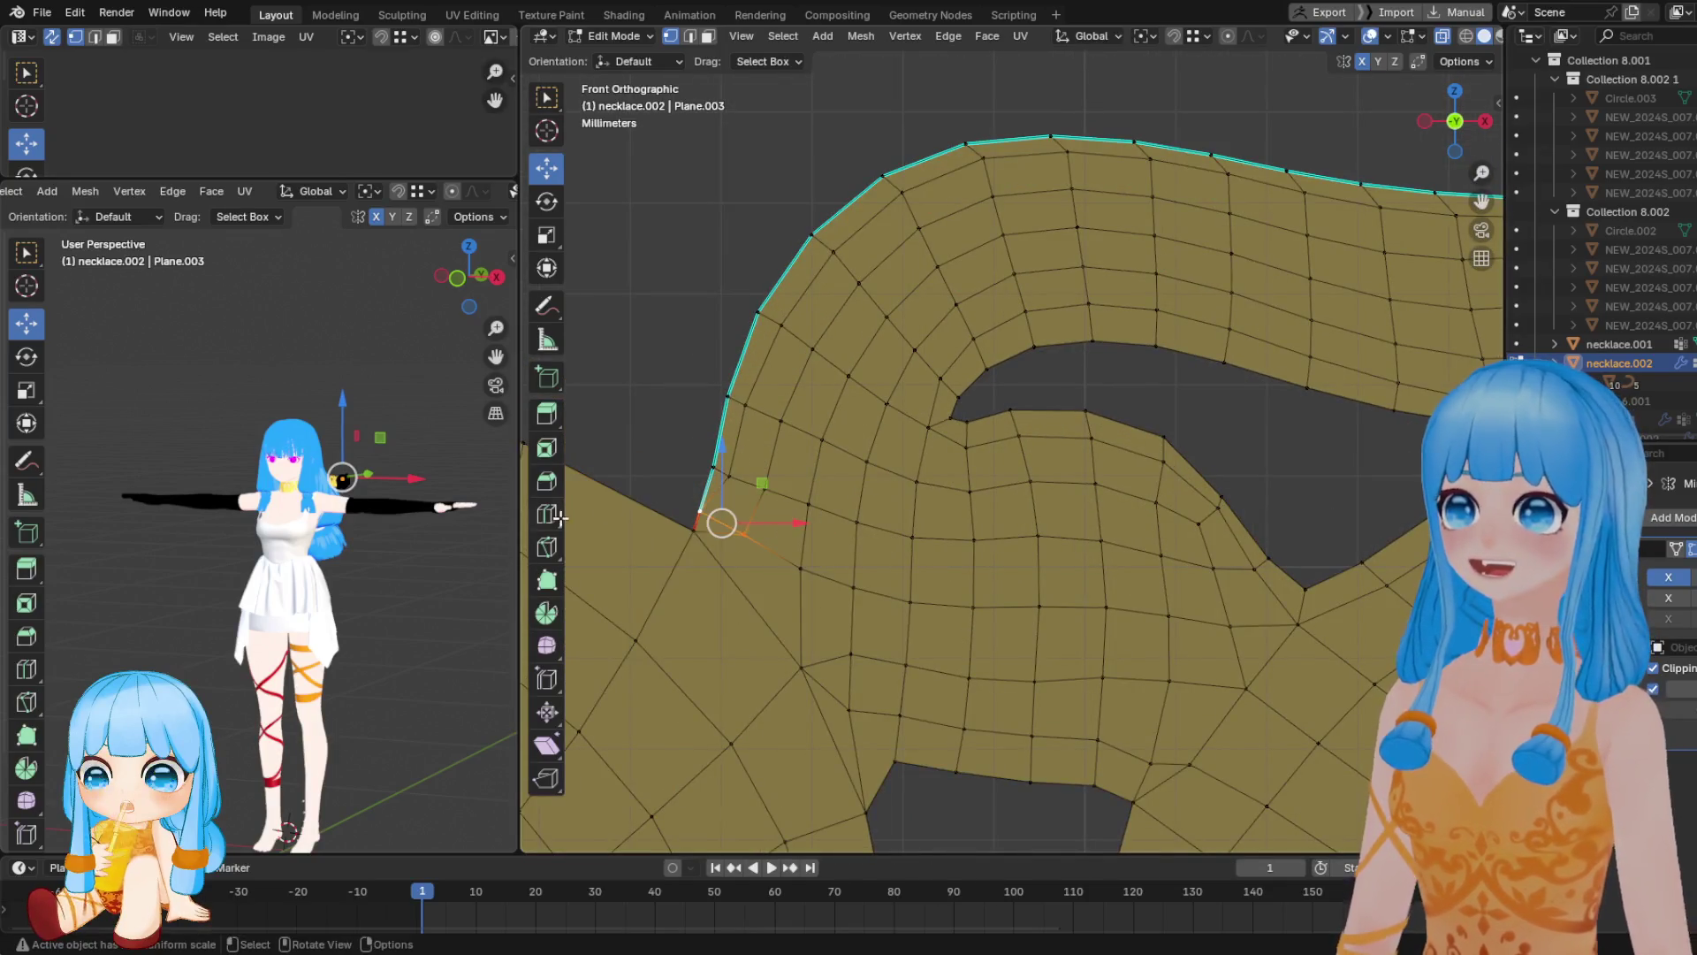
scroll(367, 403, up, 3)
scroll(372, 387, up, 3)
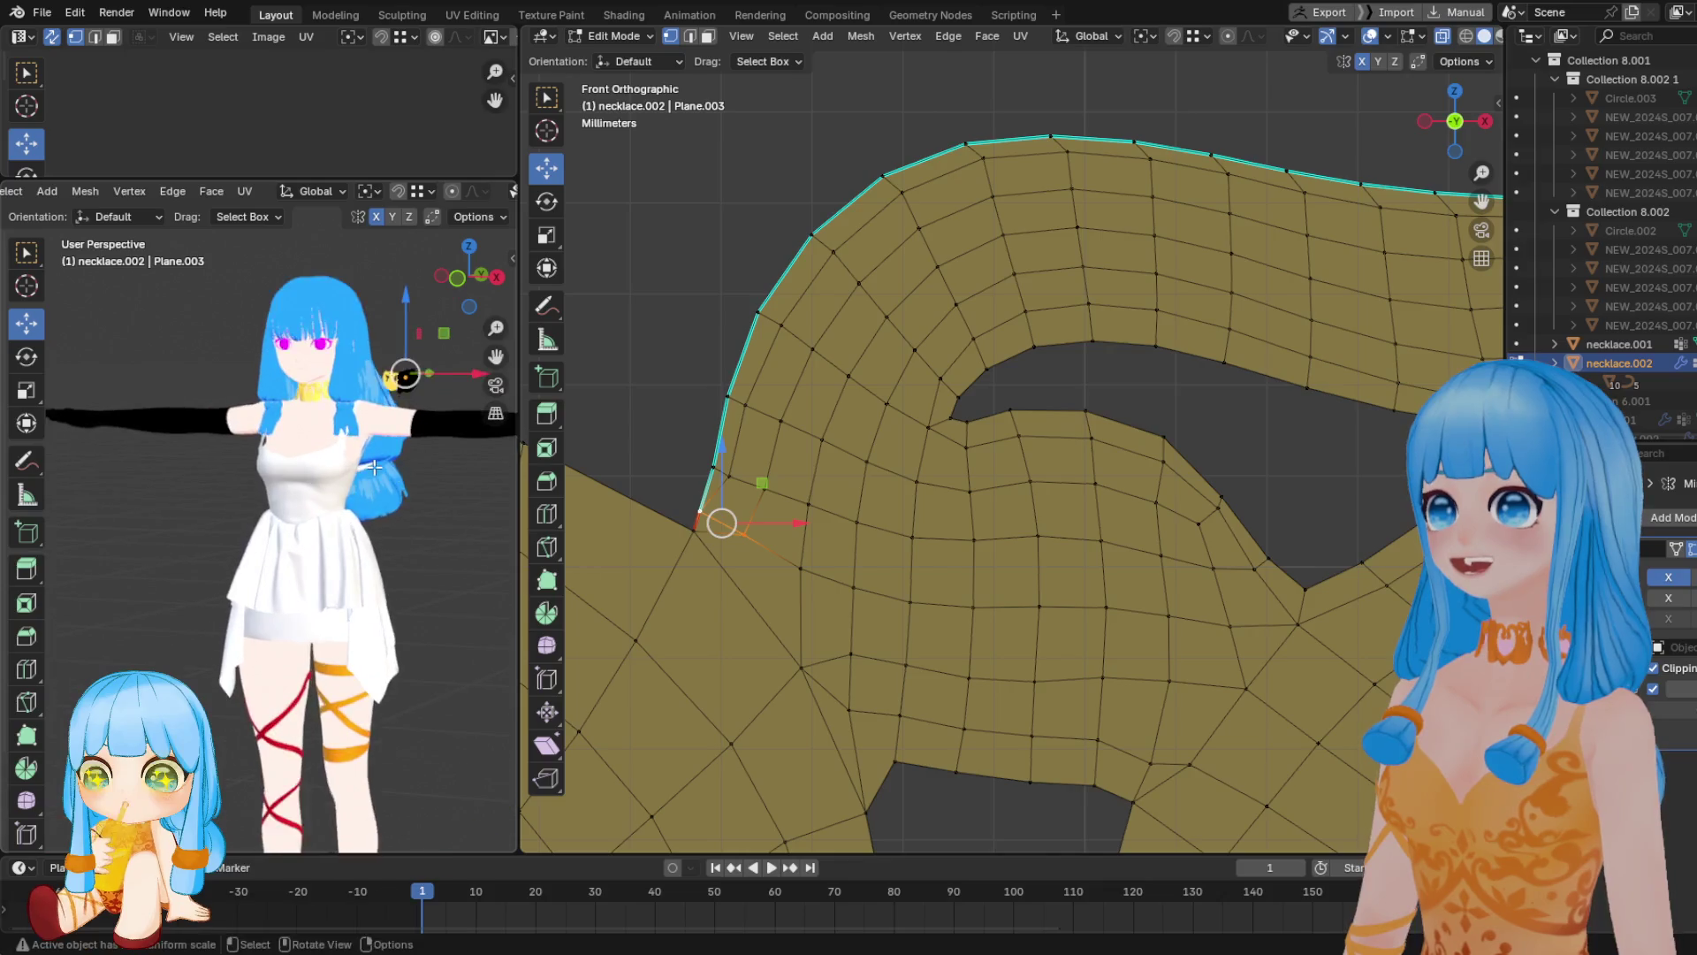
scroll(377, 520, up, 3)
Orbit the character toward a front view and nudge the left corner vertex again
mouse_move(378, 519)
middle_down()
mouse_move(350, 523)
mouse_move(325, 456)
middle_up()
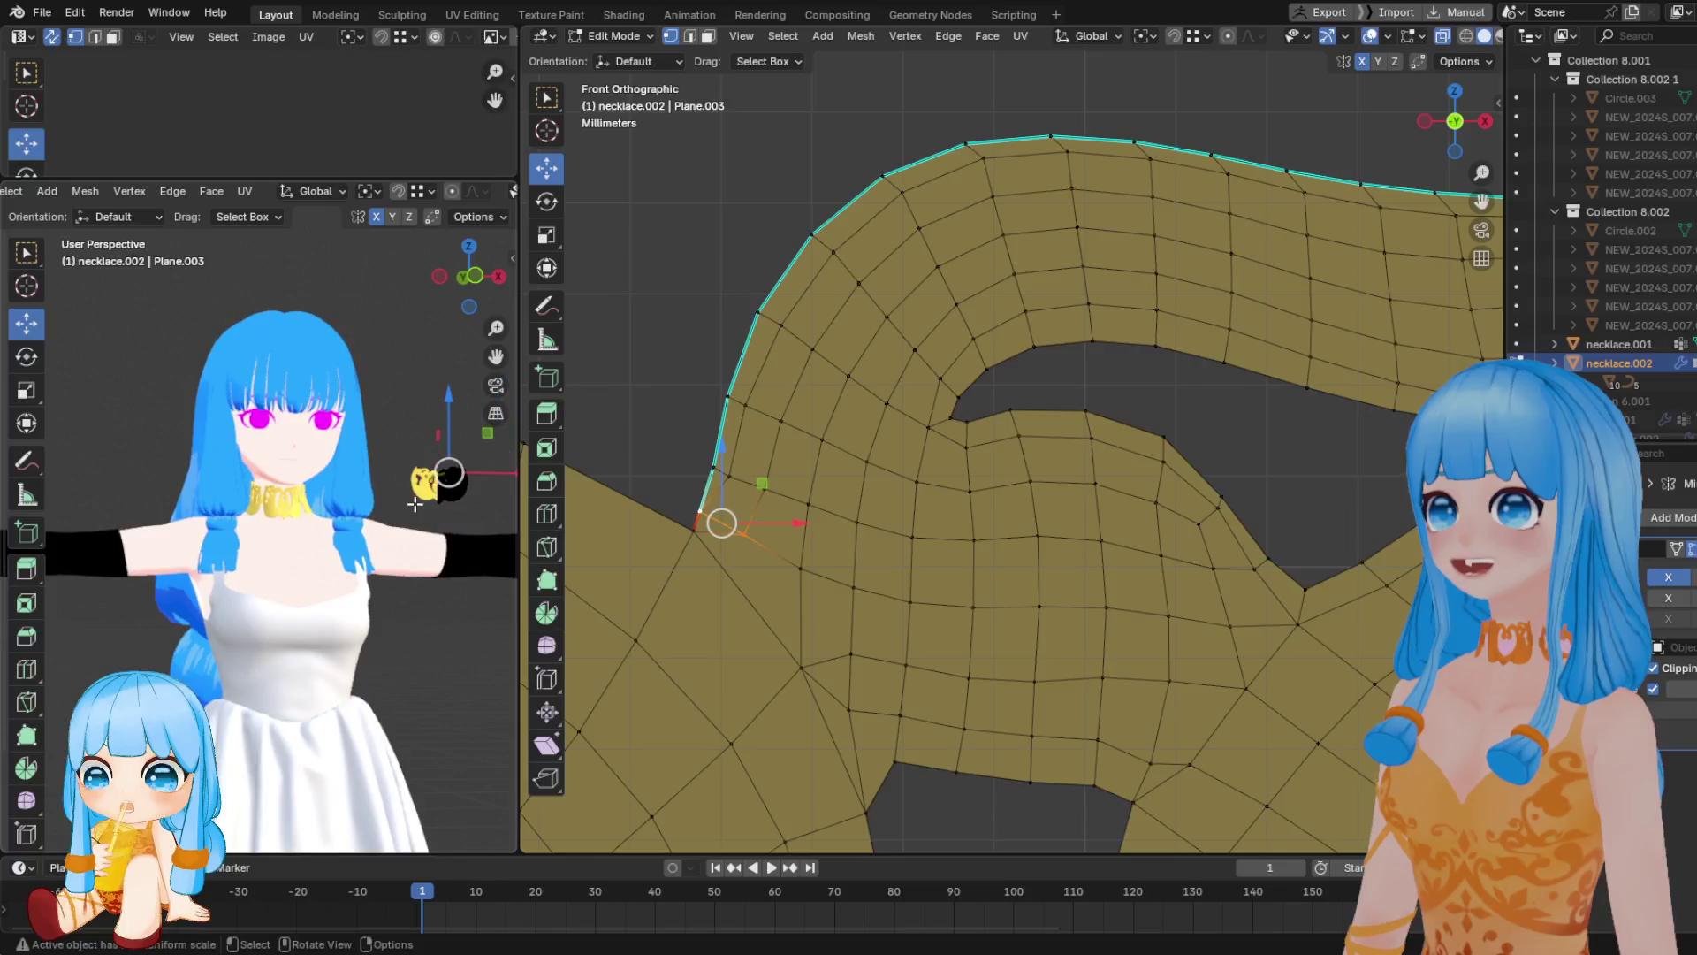
scroll(320, 451, up, 2)
scroll(321, 451, up, 1)
scroll(321, 452, down, 1)
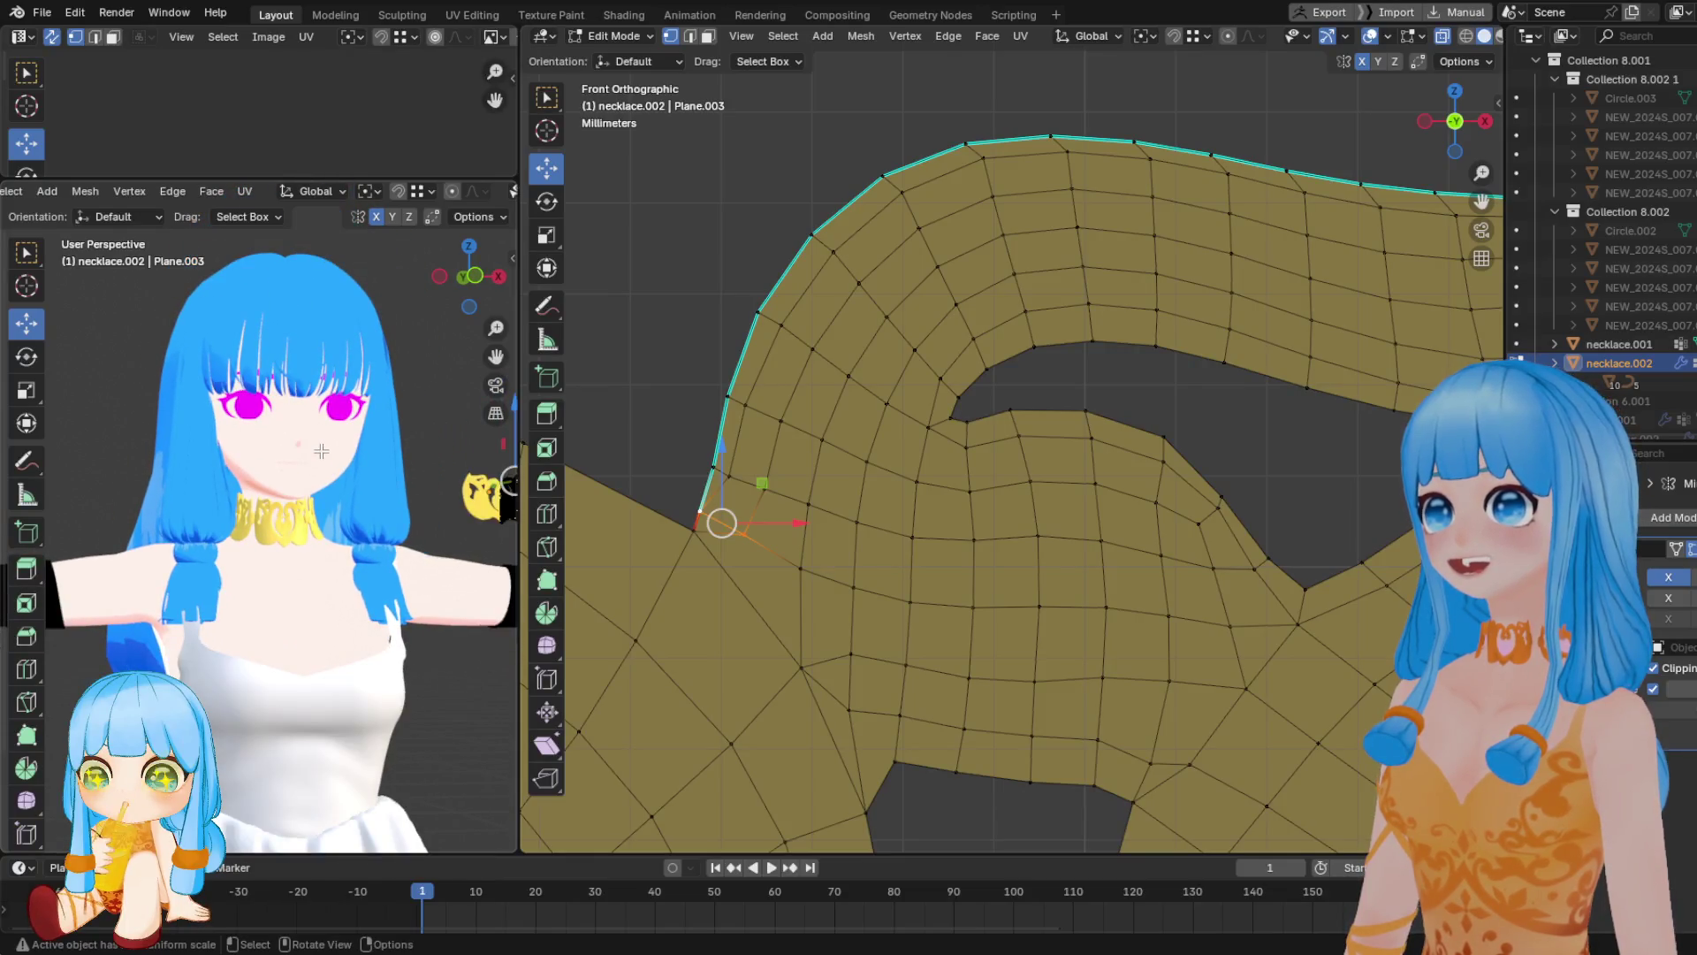
scroll(737, 558, up, 1)
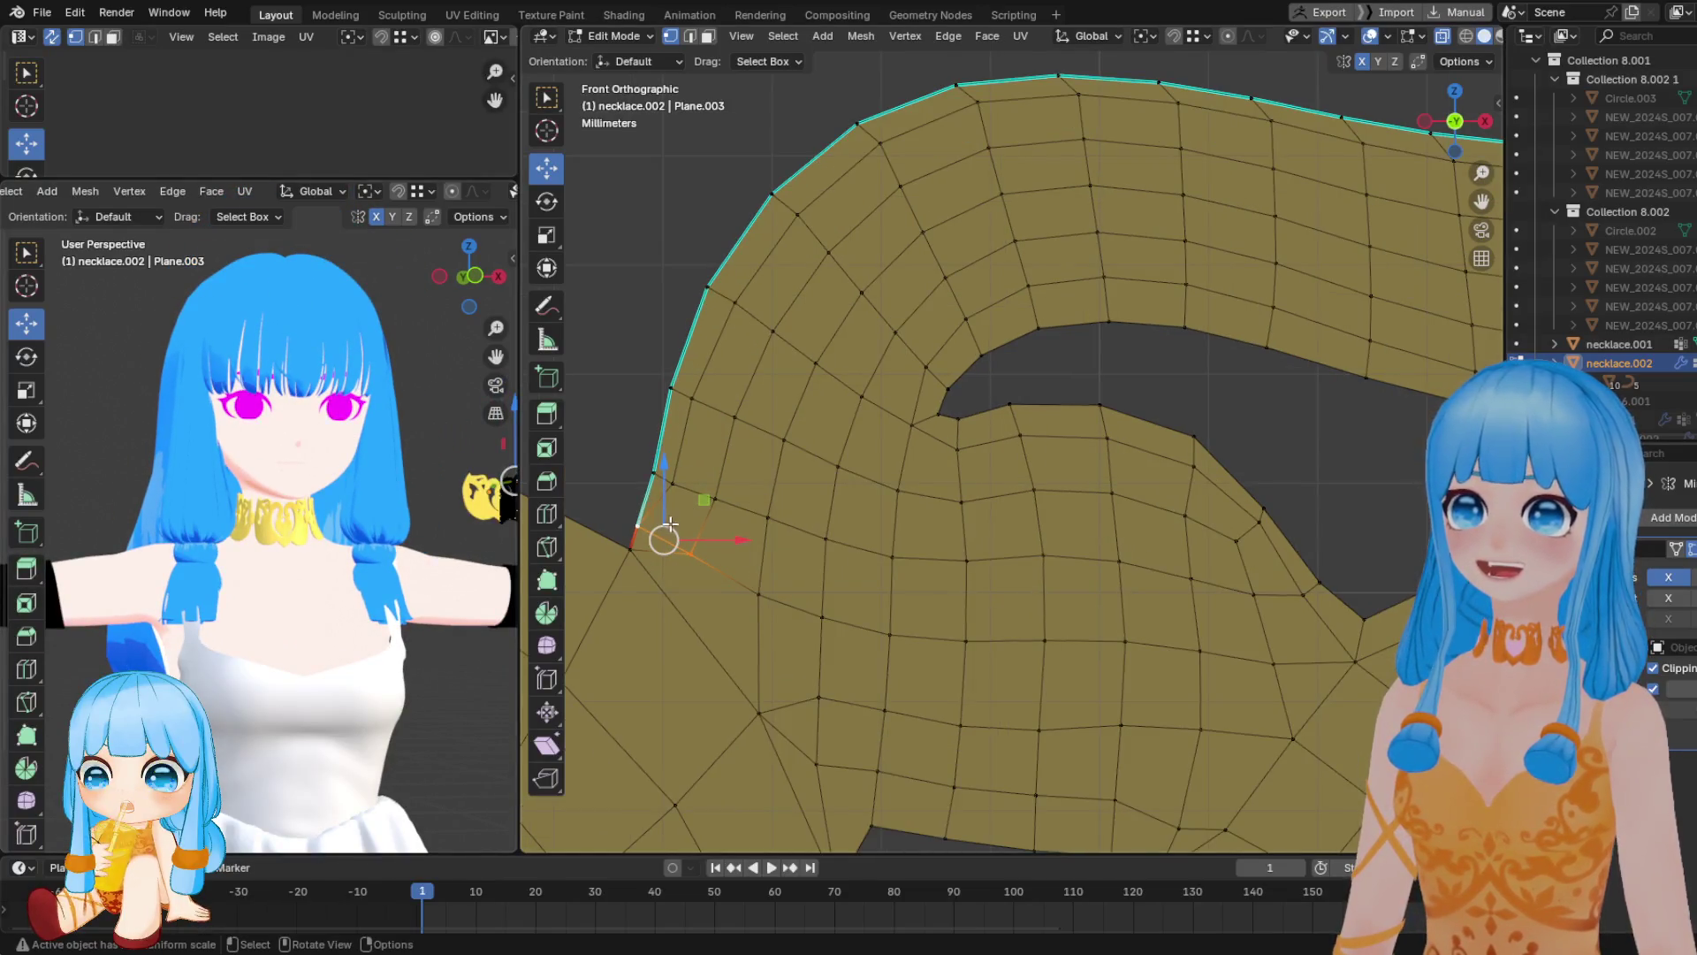
scroll(737, 557, down, 3)
scroll(712, 495, up, 2)
drag(701, 511, 697, 514)
drag(698, 514, 709, 511)
Merge the inner vertices along the necklace's upper edge into their border vertices with At Last
key(ctrl+z)
key(1)
click(729, 477)
click(704, 461)
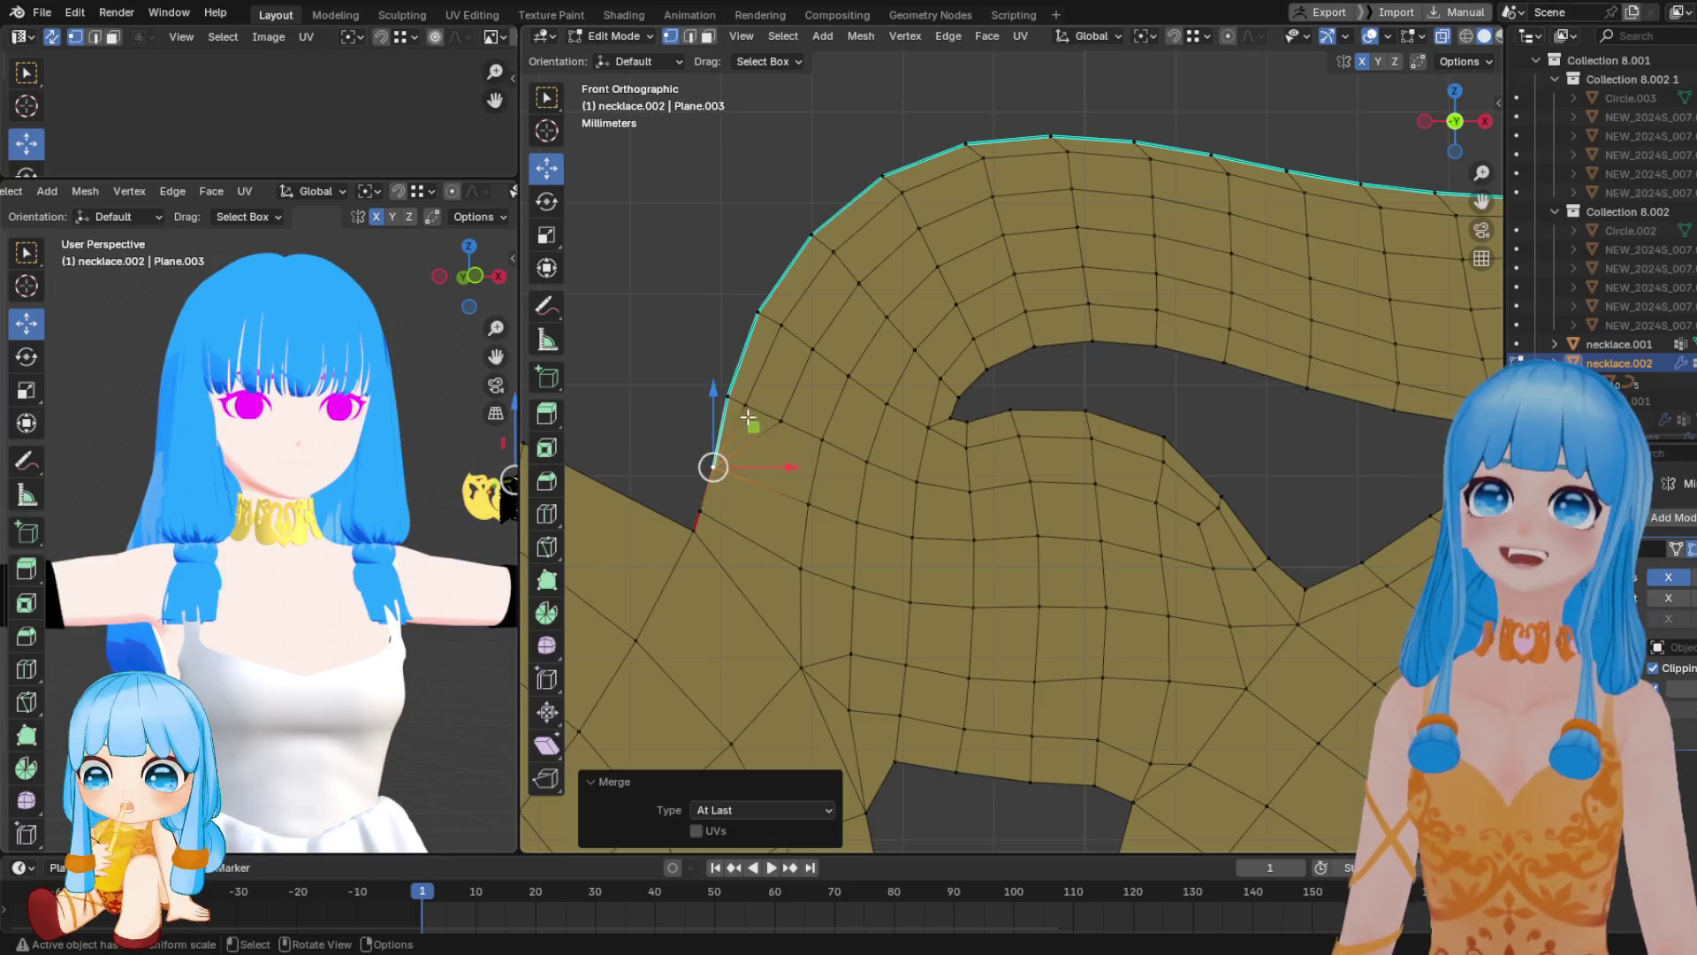
click(751, 402)
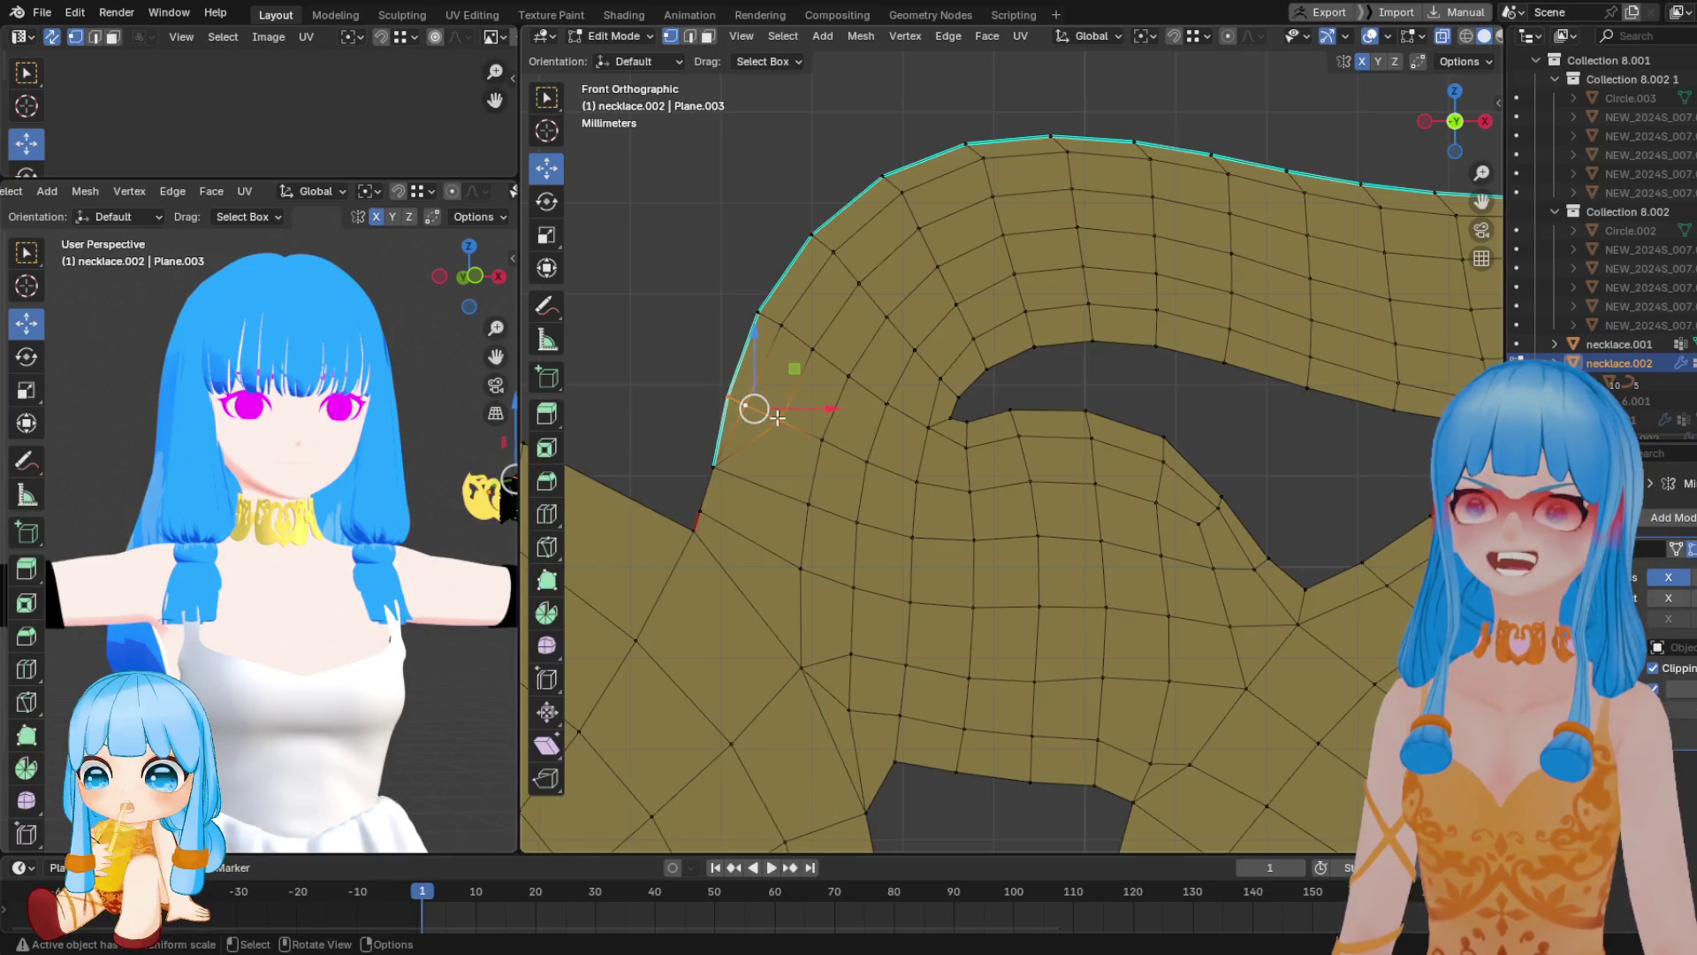
key(2)
click(779, 328)
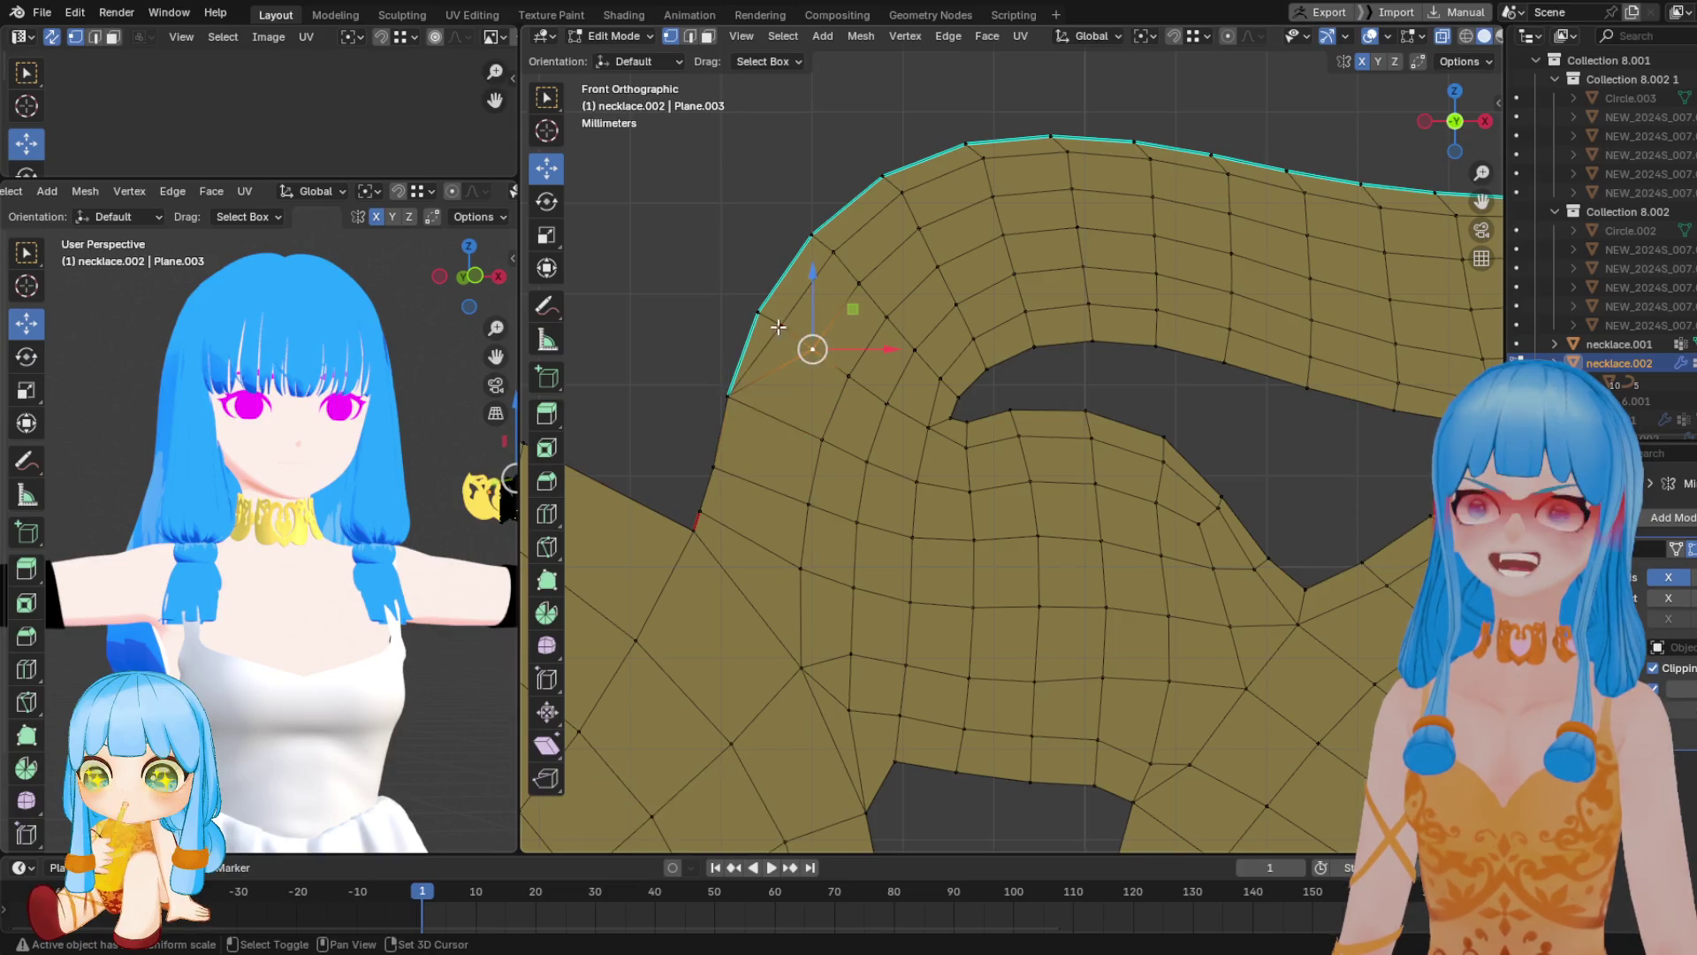
key(2)
click(786, 276)
key(2)
shift+middle_drag(857, 250, 742, 415)
click(790, 370)
key(2)
click(878, 311)
key(2)
click(977, 308)
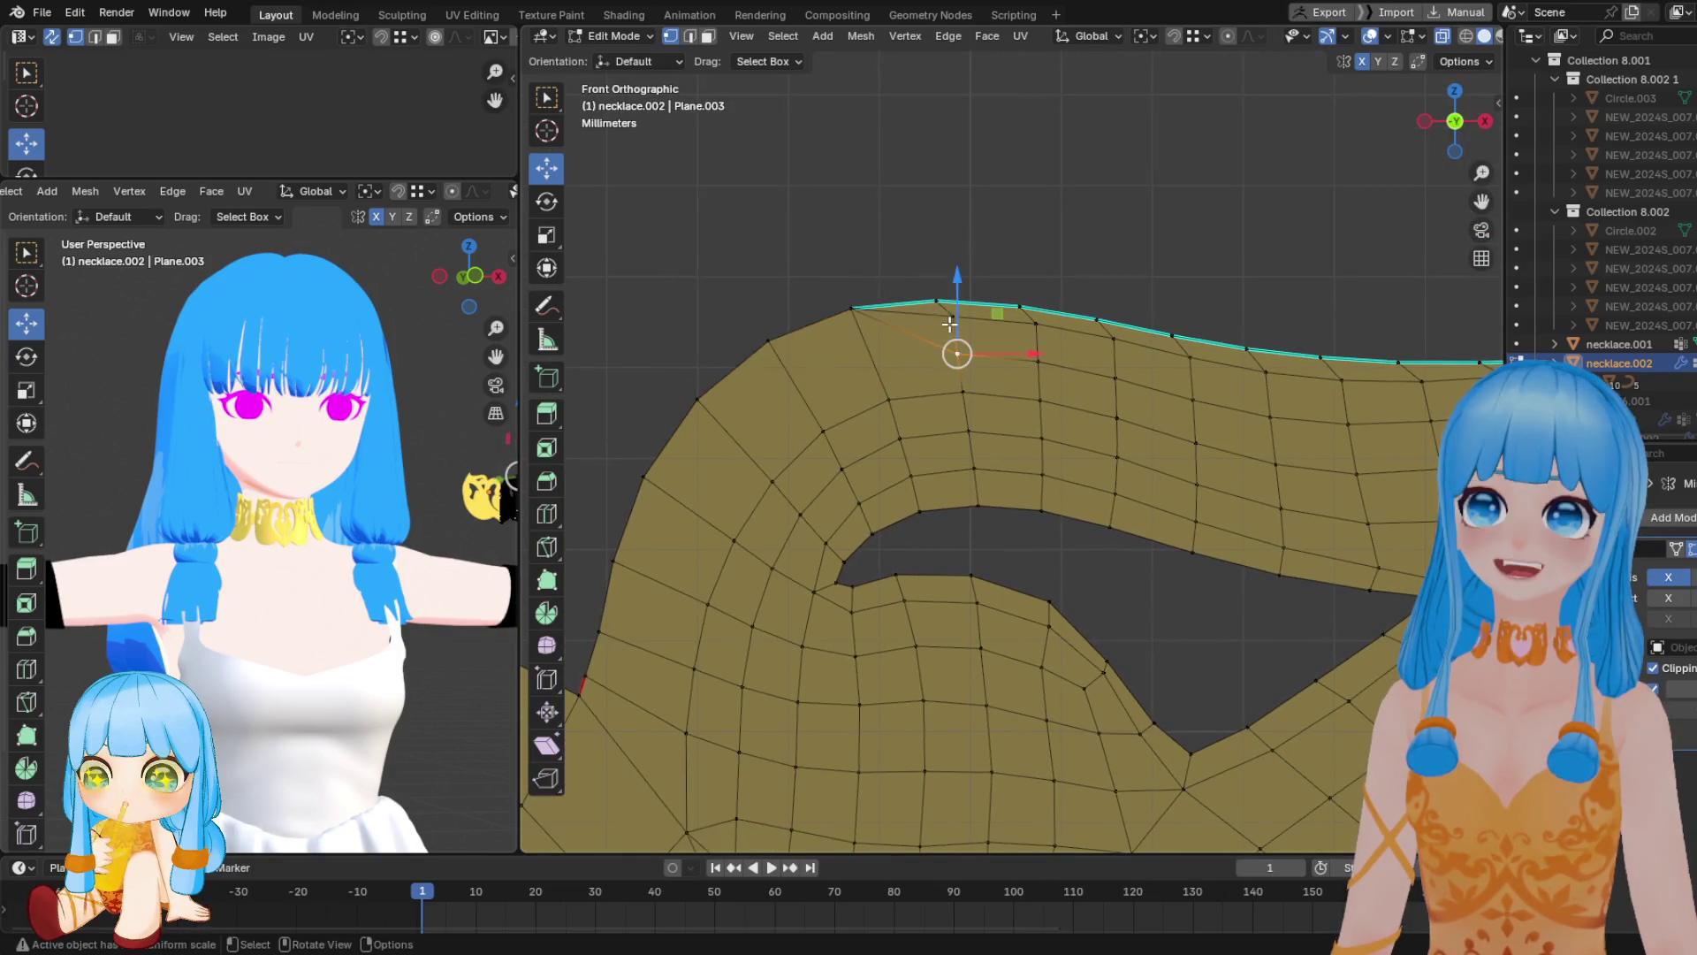
key(2)
click(1041, 327)
key(2)
click(1097, 320)
key(2)
shift+click(1172, 336)
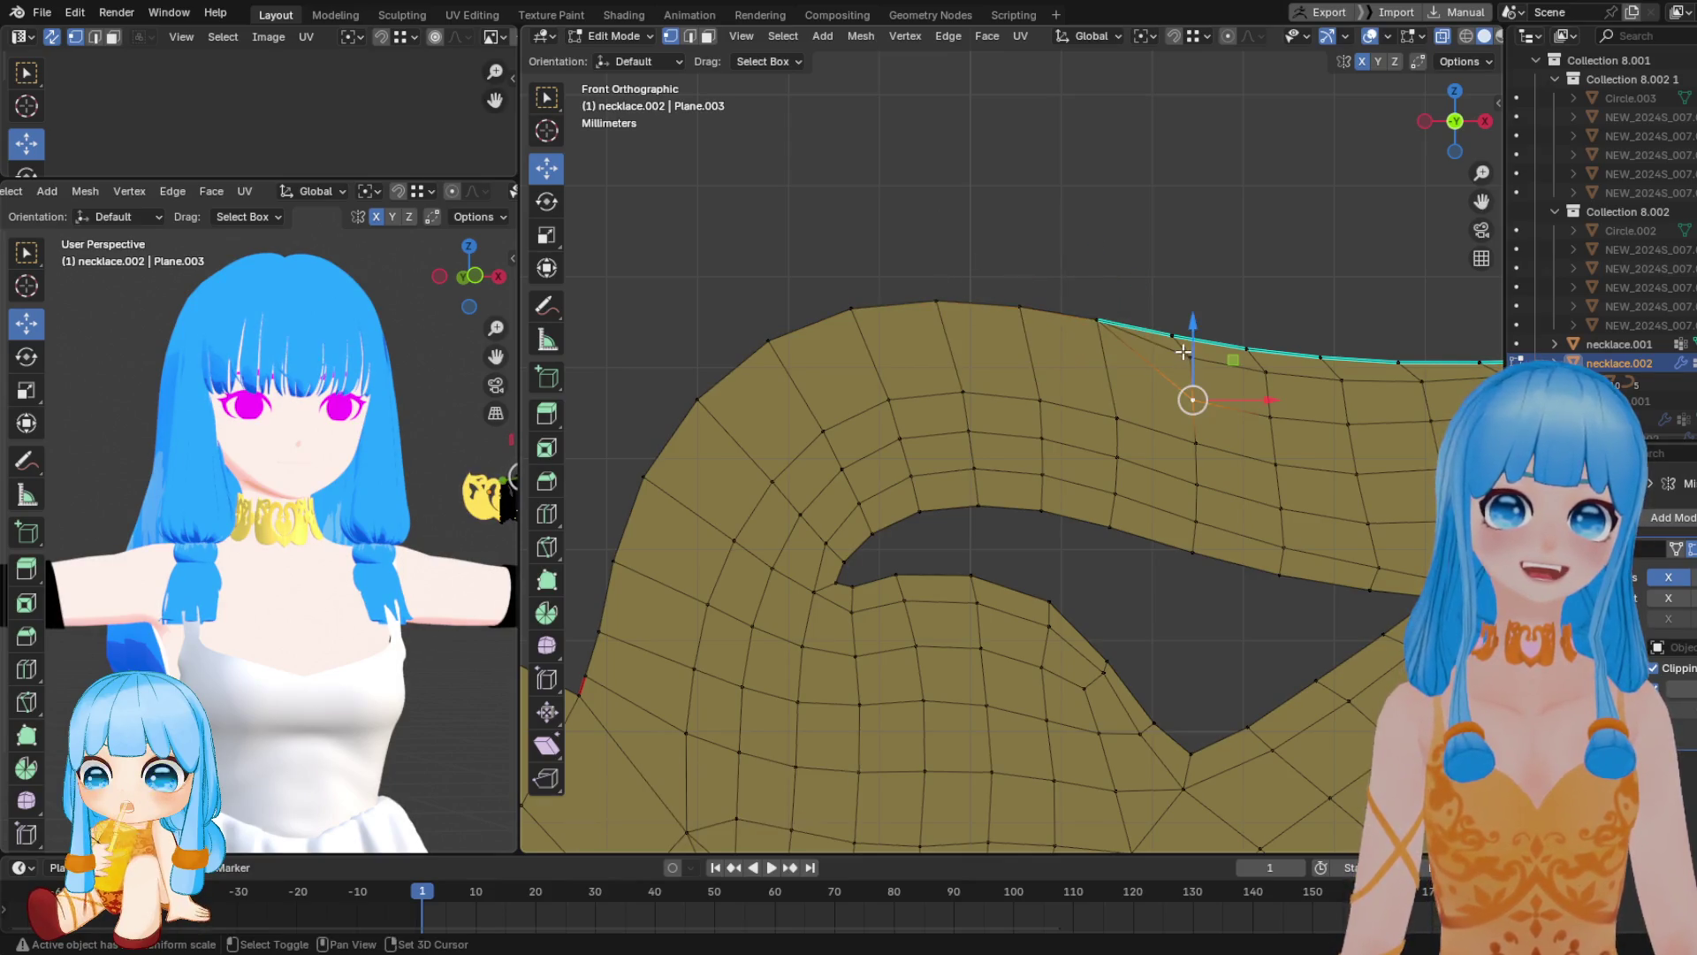
key(m)
Continue merging the lower vertex row into its top-edge partners further along the strand
shift+middle_drag(1182, 370, 940, 441)
click(886, 465)
shift+click(882, 421)
key(m)
click(963, 473)
shift+click(937, 406)
key(m)
click(1038, 432)
shift+click(1015, 411)
key(m)
click(1134, 460)
shift+click(1090, 411)
key(m)
click(1218, 449)
key(m)
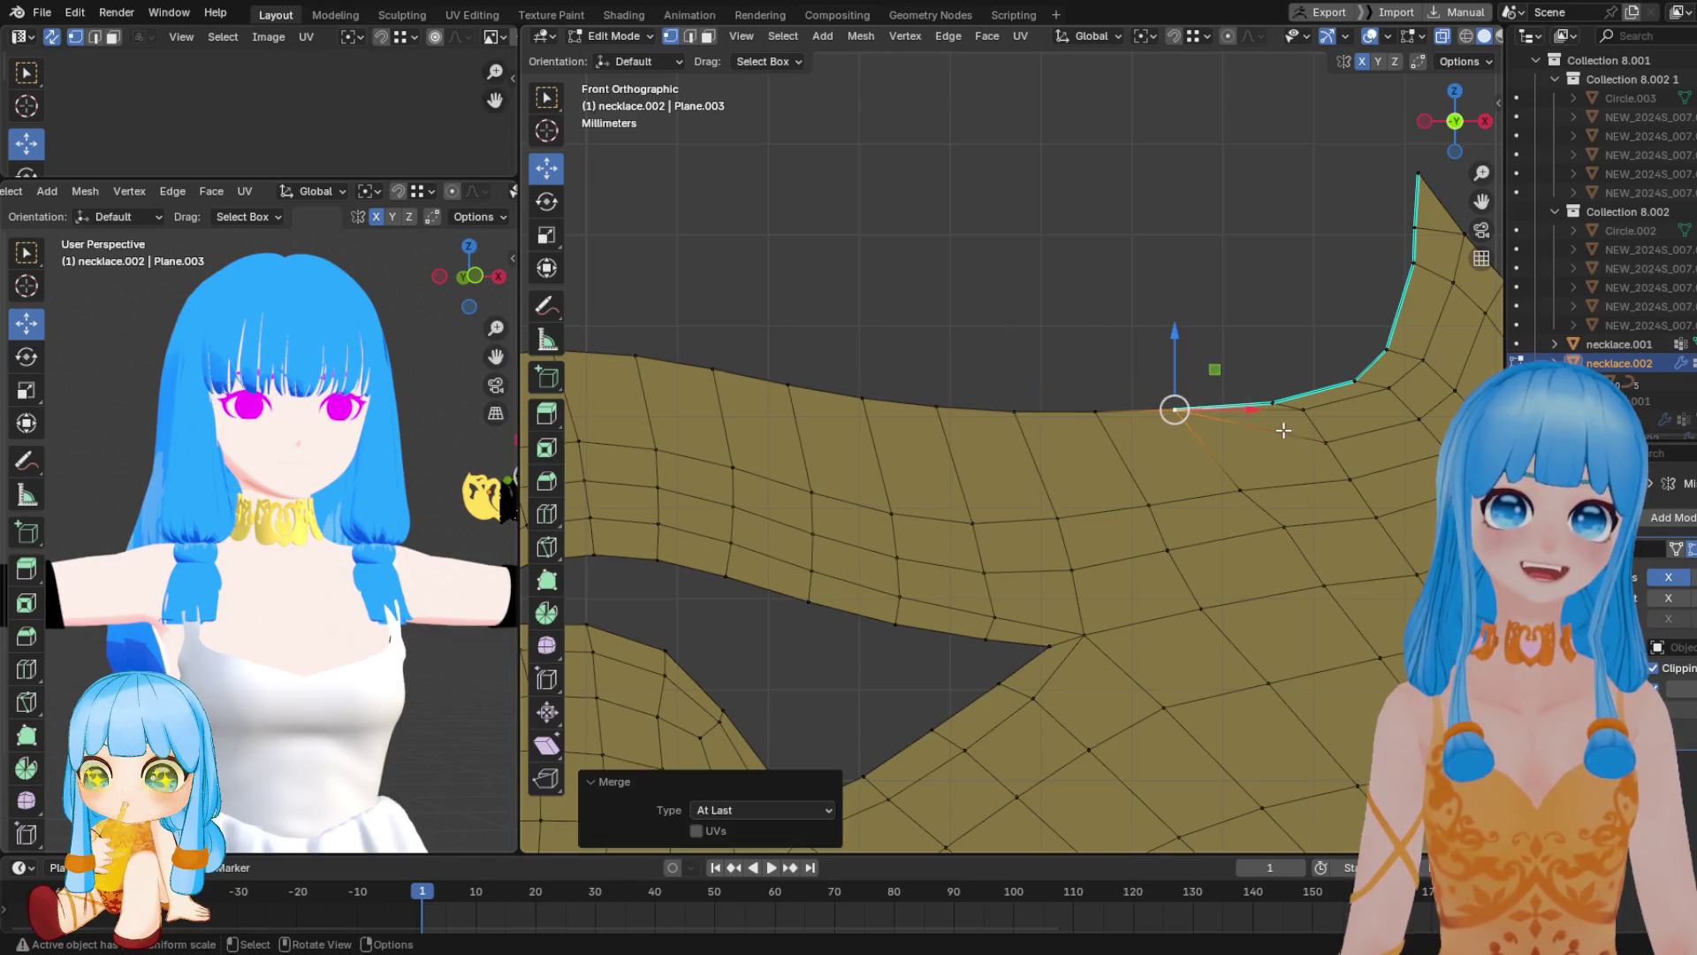
click(1324, 441)
shift+click(1266, 401)
key(m)
Merge the remaining vertices near the right tip into the edge and tip vertices
shift+middle_drag(1338, 383, 983, 460)
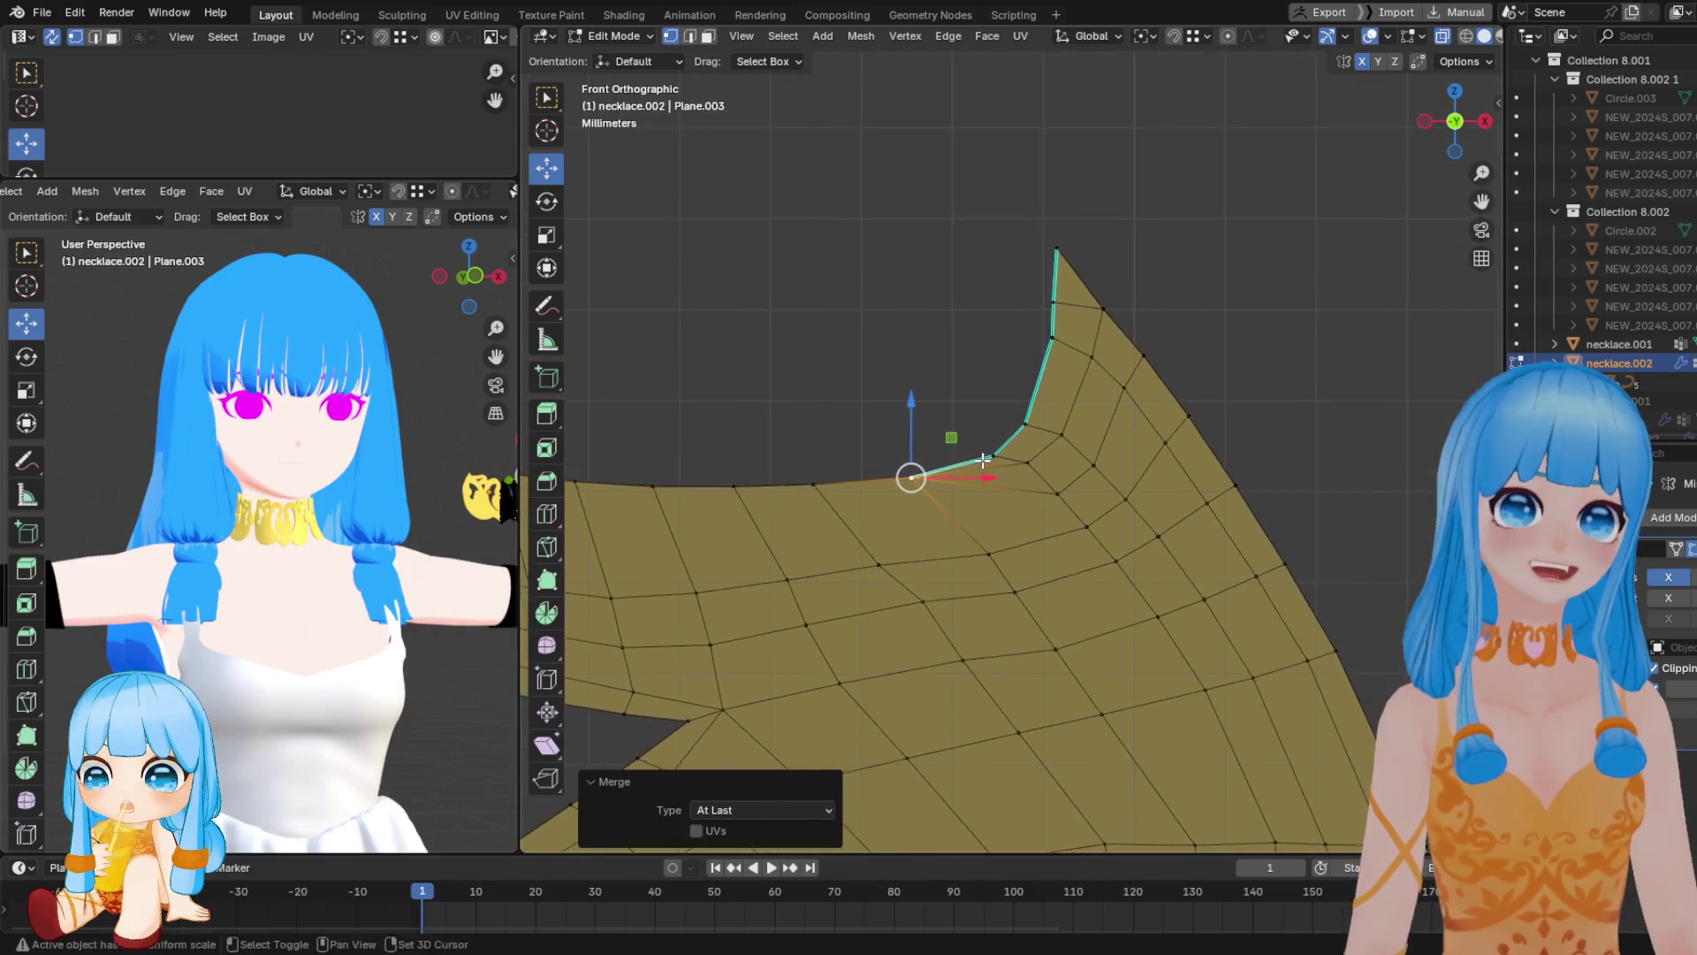
click(1057, 493)
shift+click(993, 457)
key(m)
click(1093, 465)
shift+click(1024, 425)
key(m)
click(1092, 356)
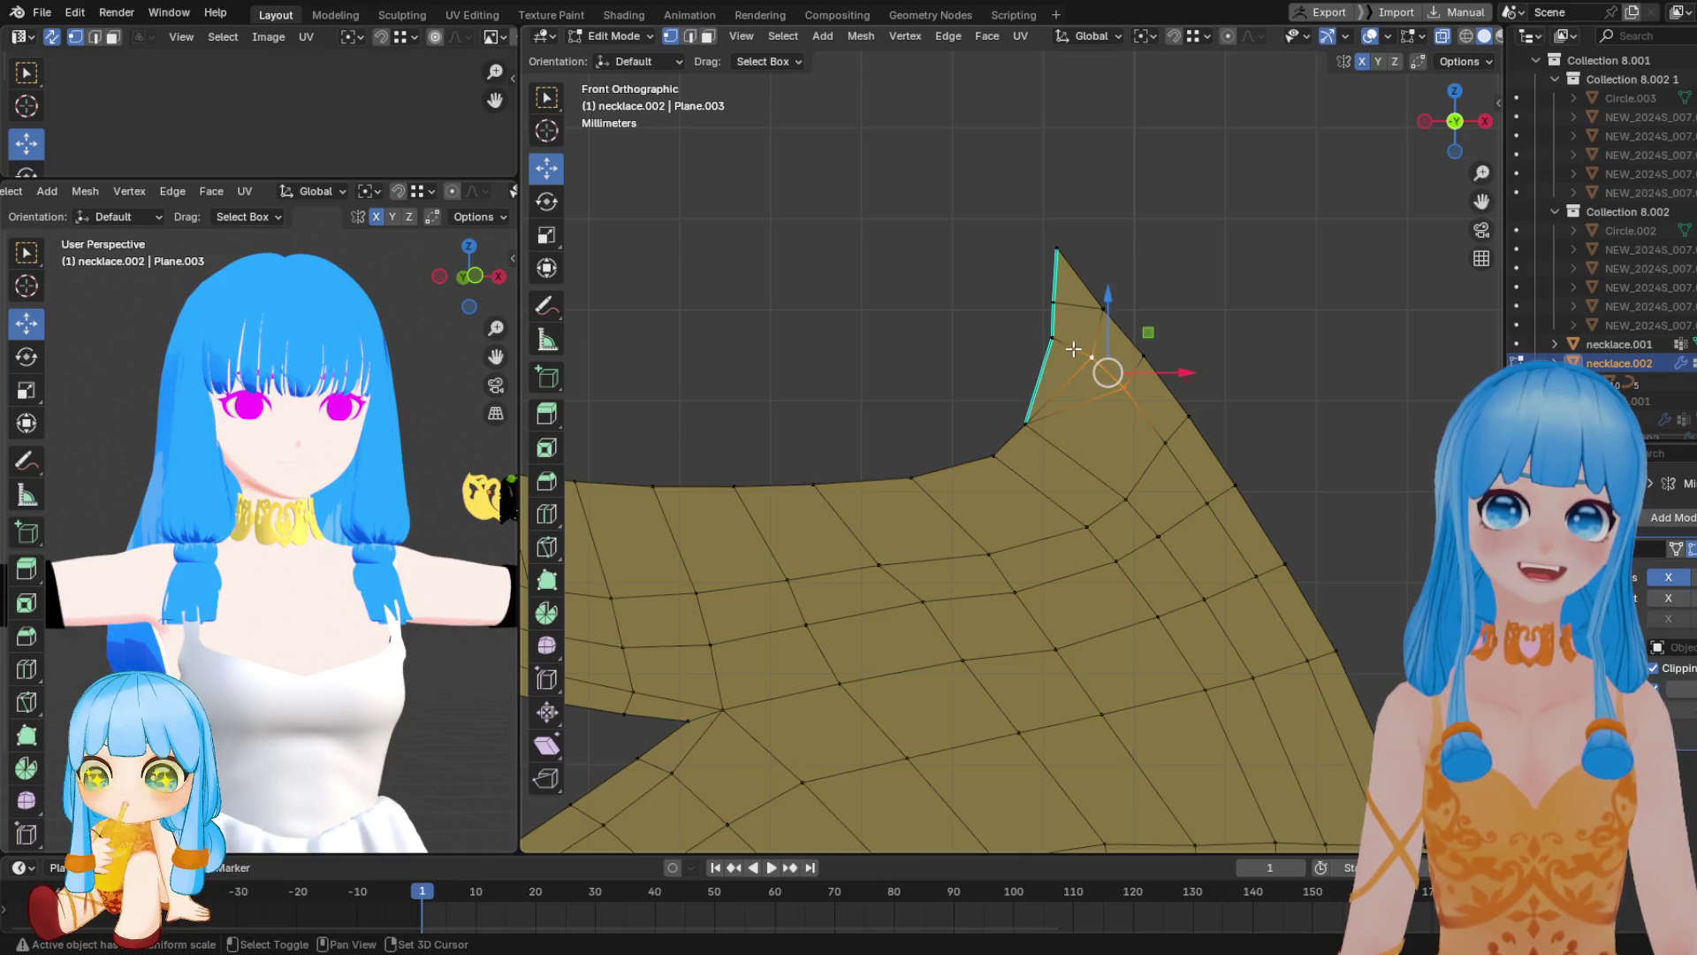
shift+click(1052, 343)
key(m)
click(1110, 309)
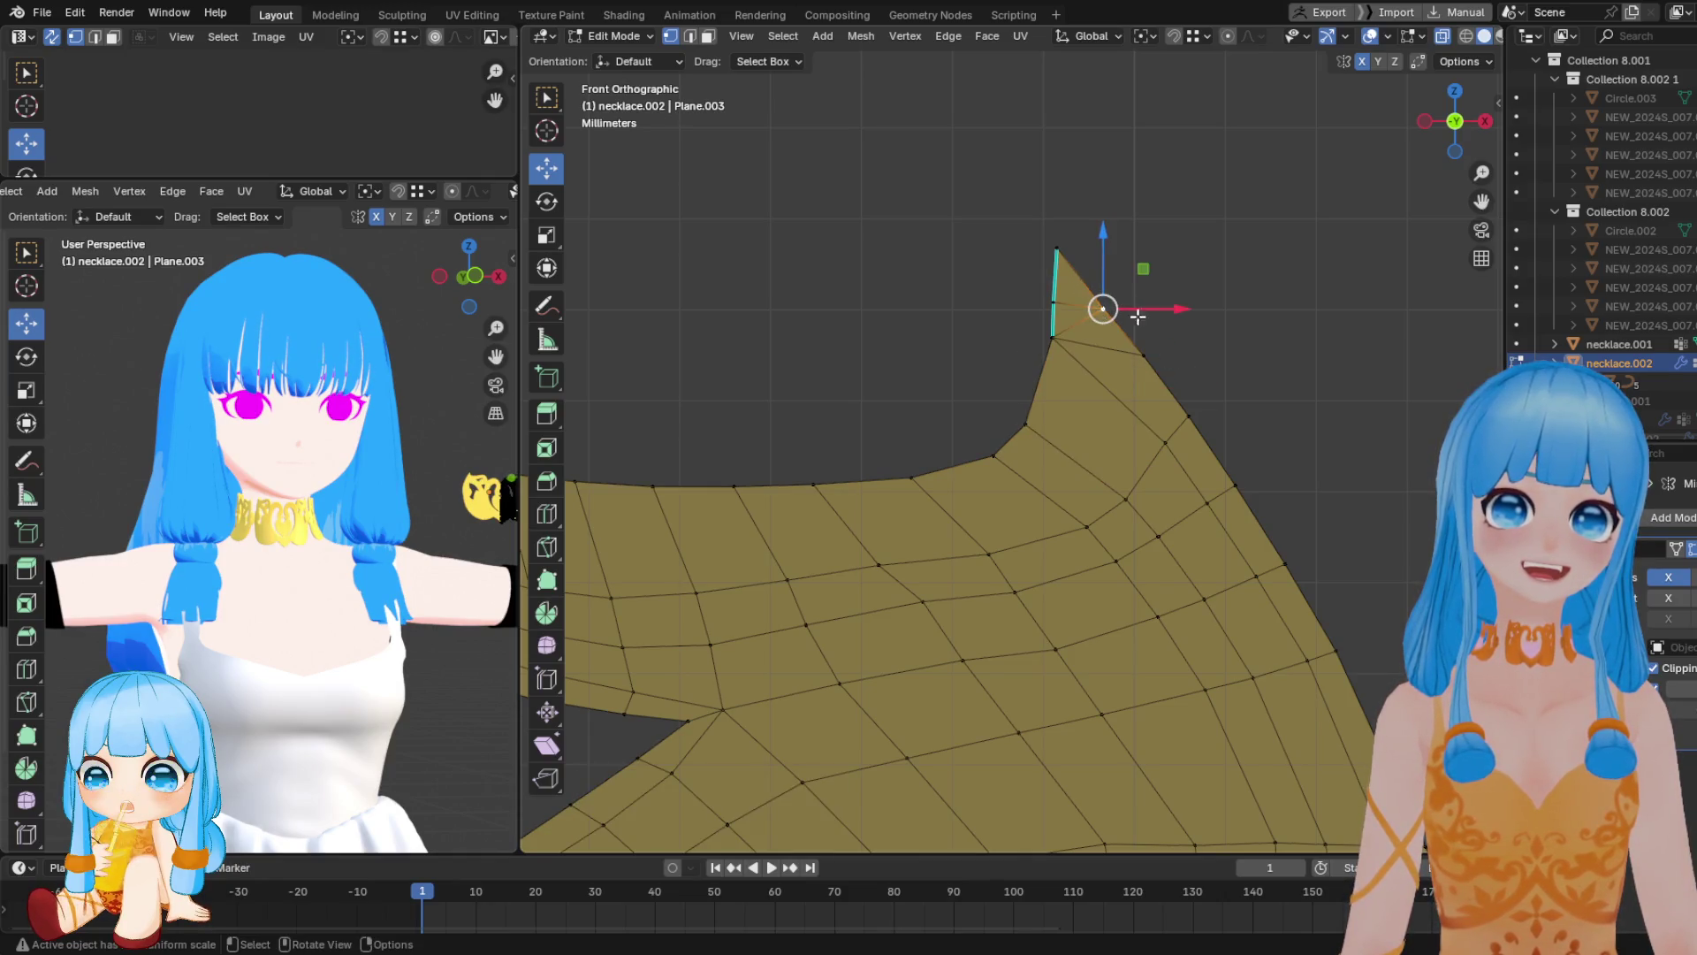
click(1144, 351)
shift+click(1104, 309)
key(m)
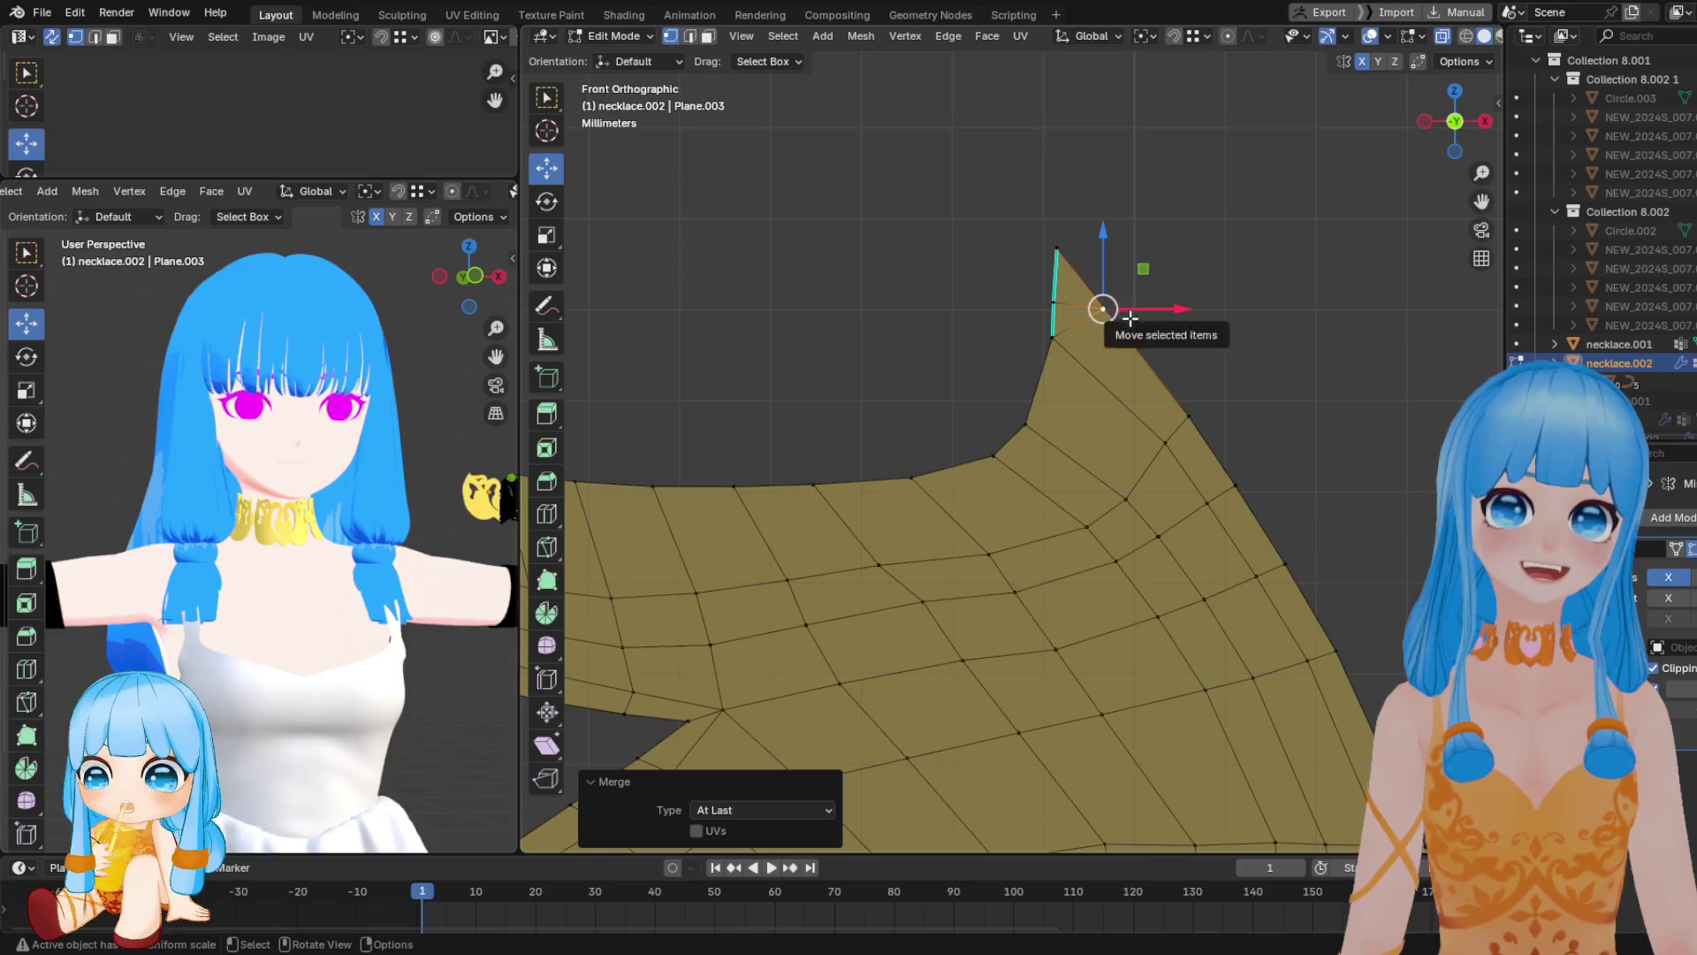
Nudge the vertices beside the tip up-right to reshape the pointed tip
click(1049, 336)
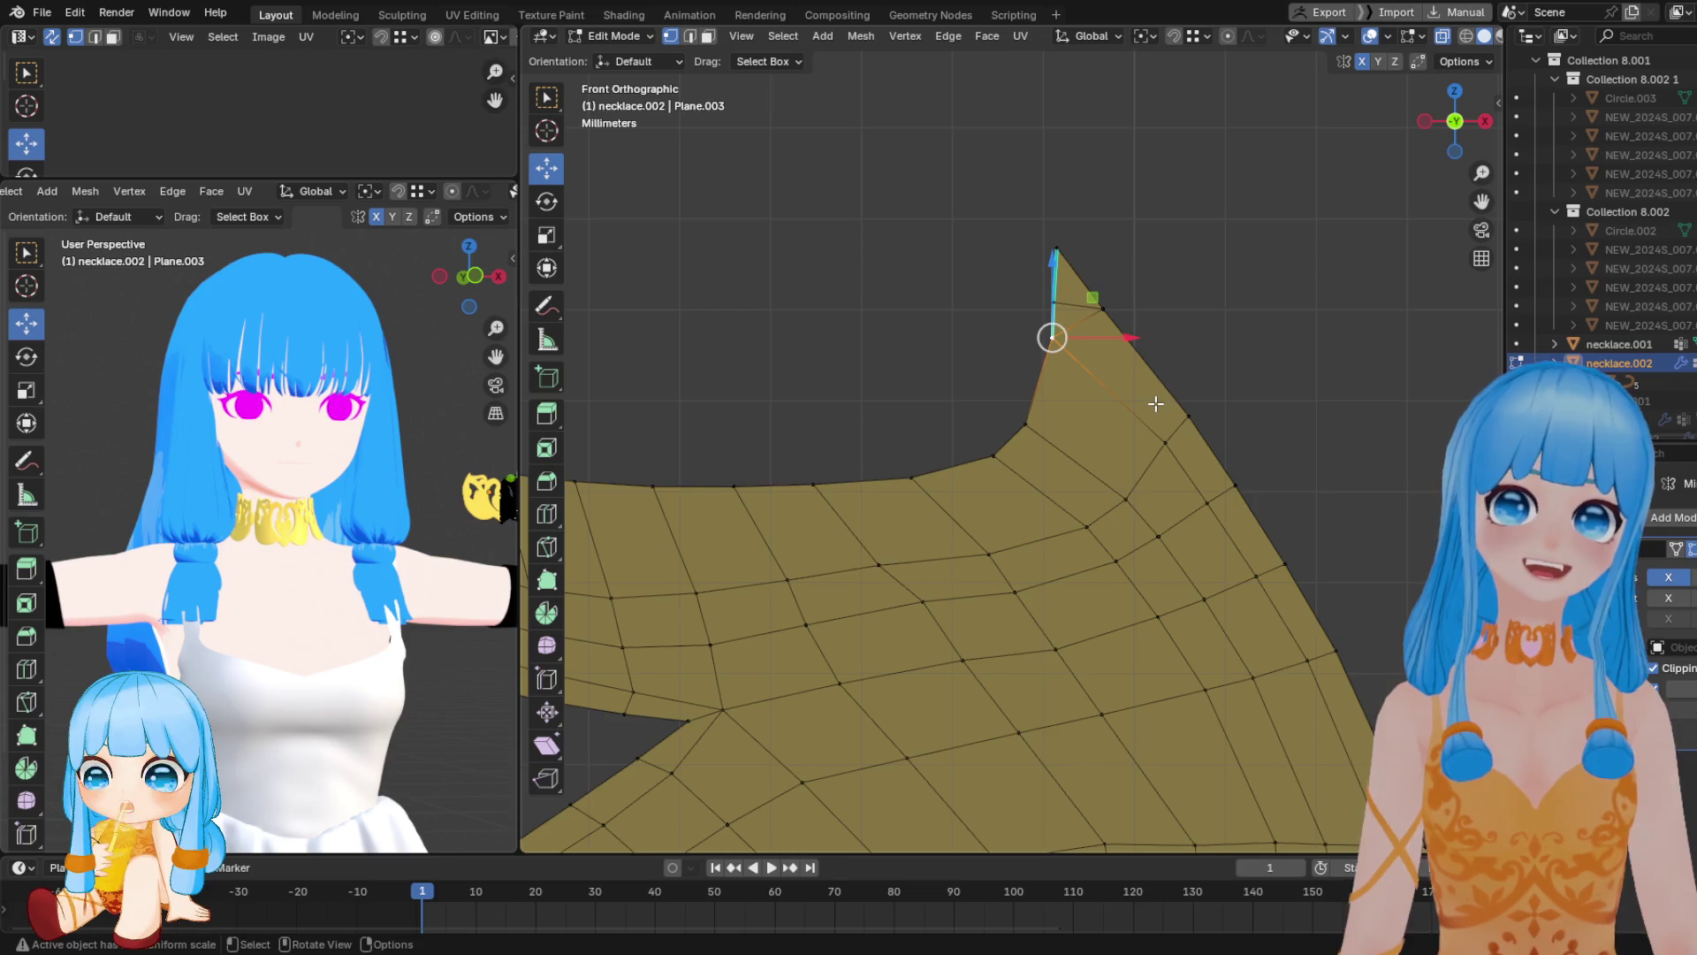
drag(1047, 415, 1062, 386)
drag(1053, 303, 1062, 285)
scroll(884, 398, down, 3)
Merge the first vertex pairs at the strand crossing At Center
shift+middle_drag(618, 495, 852, 483)
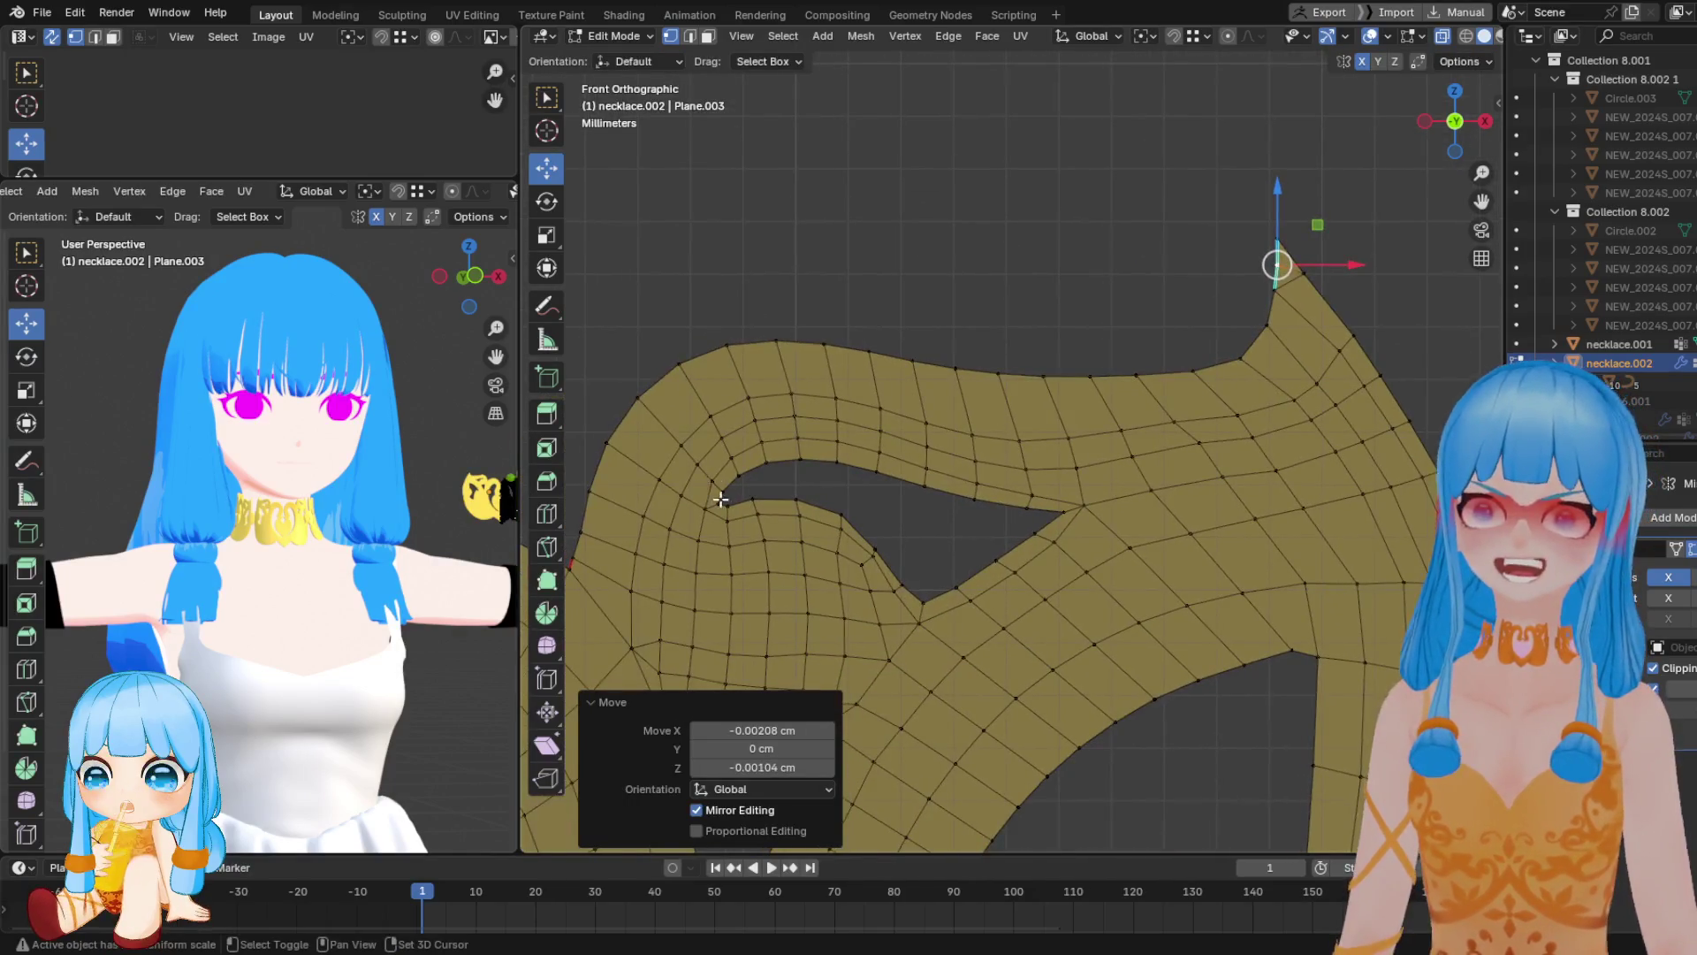
shift+middle_drag(715, 496, 864, 399)
click(801, 566)
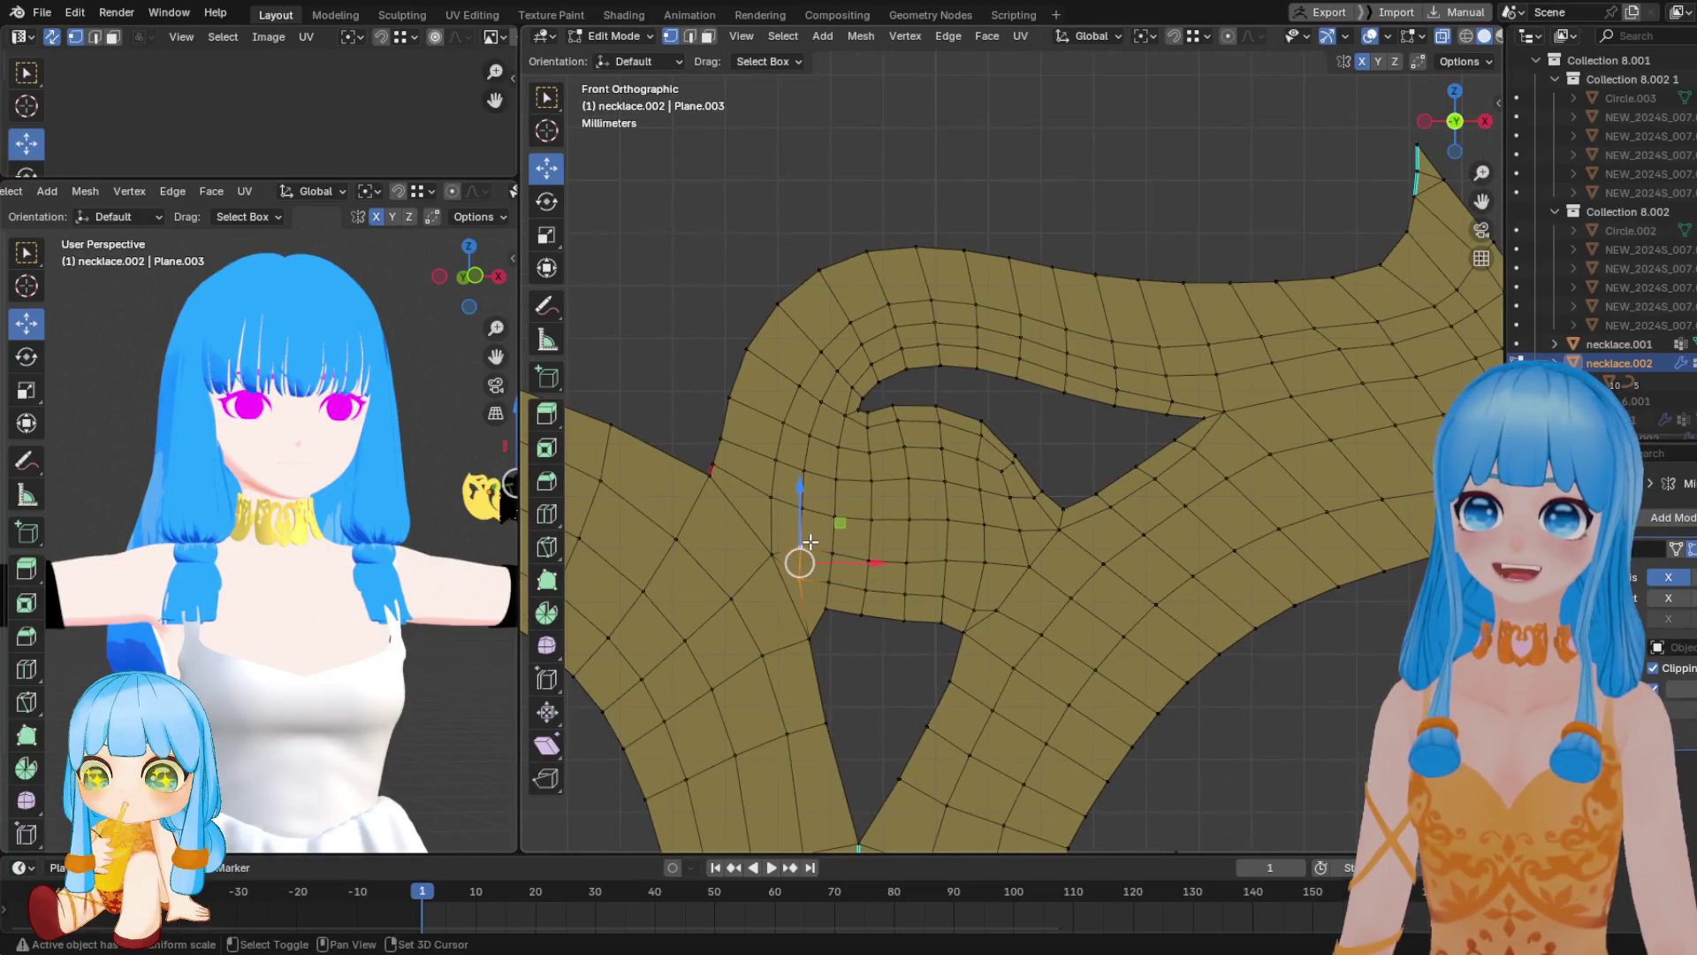
key(m)
click(805, 557)
shift+click(831, 568)
key(m)
click(870, 576)
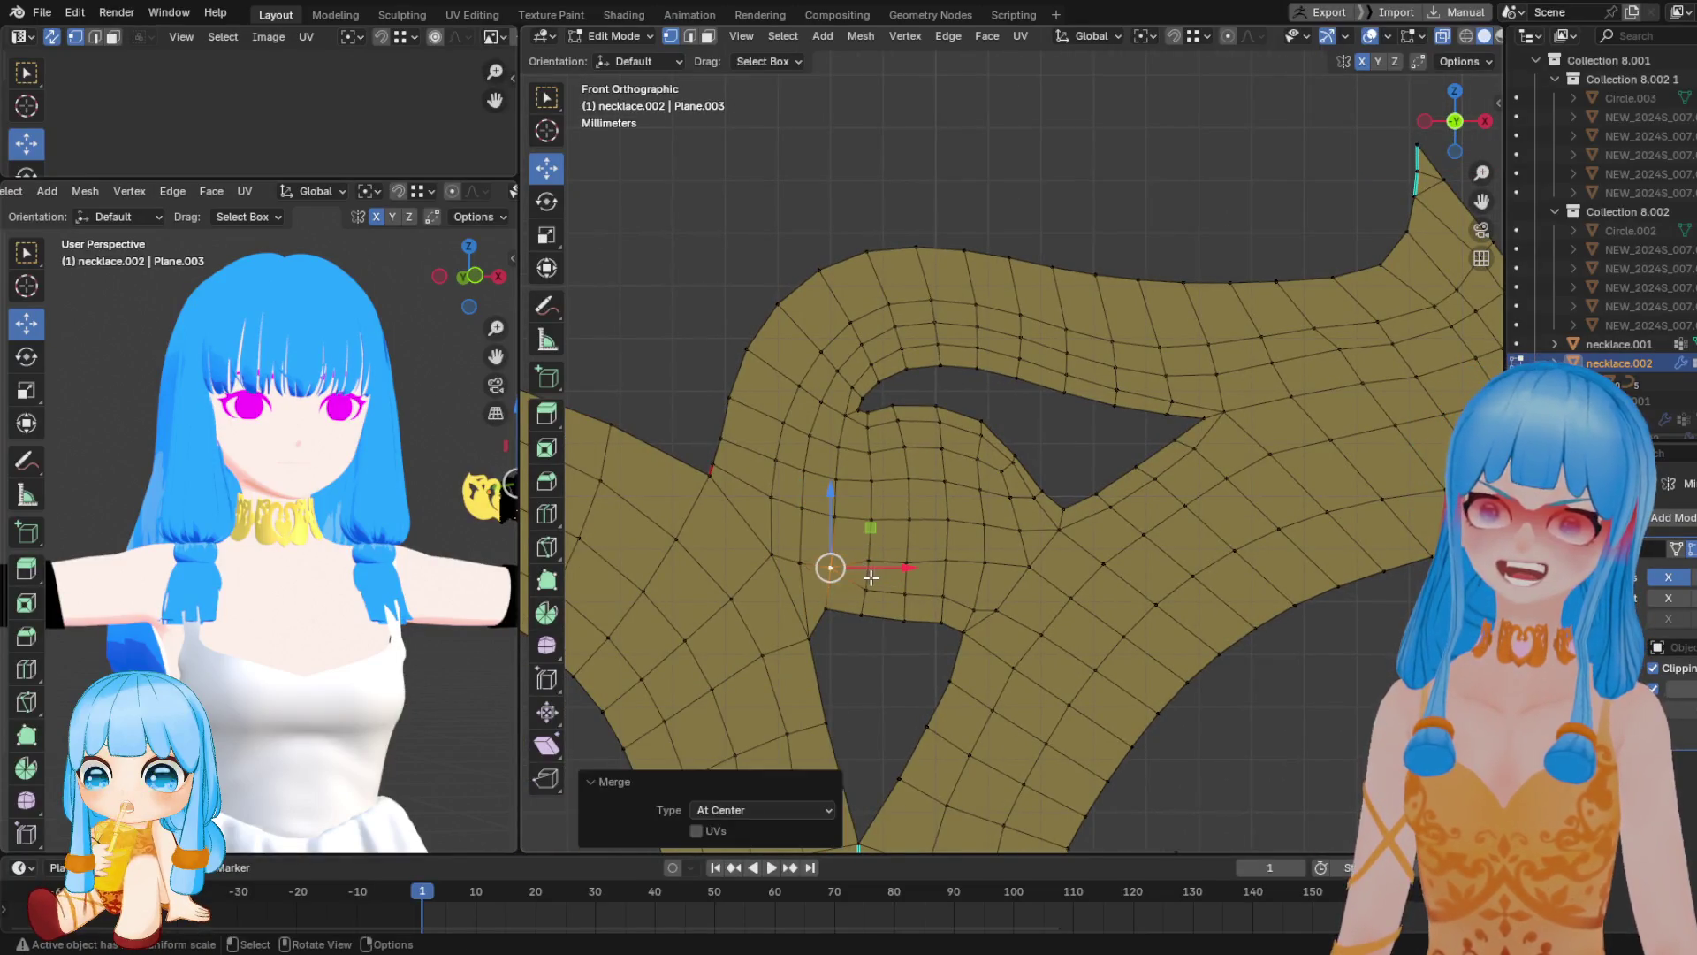
shift+click(870, 576)
key(m)
click(891, 570)
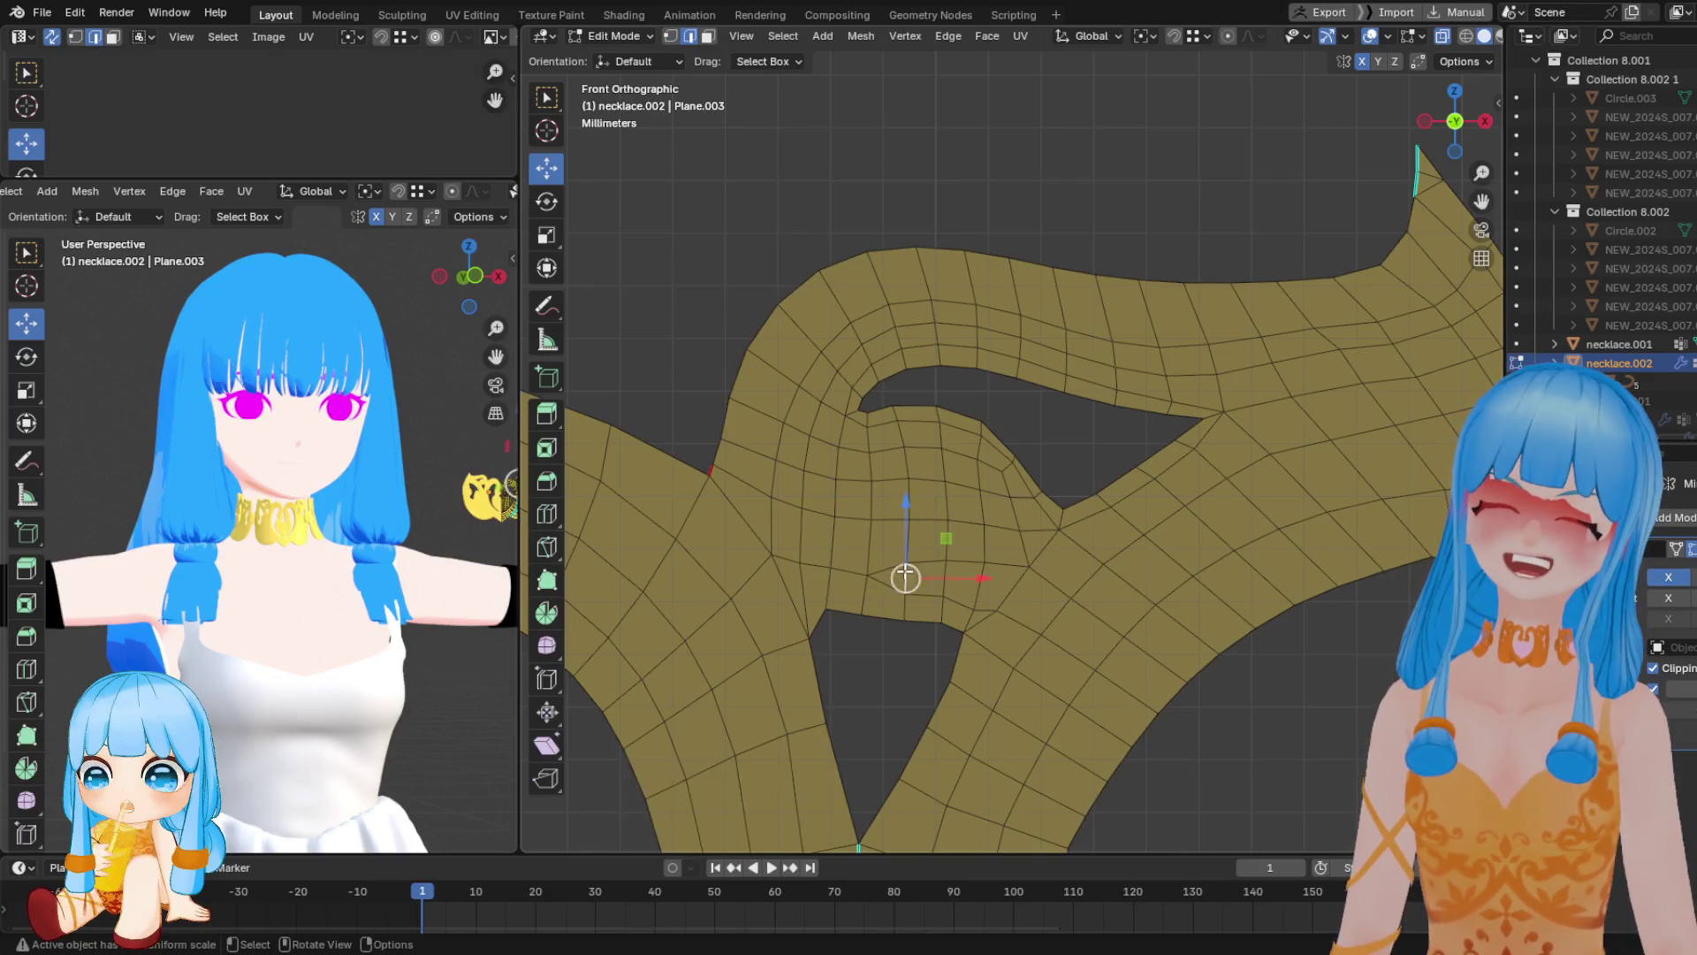
Collapse three more short edges further along the crossing At Center
click(1014, 590)
key(m)
click(1069, 617)
click(1065, 618)
key(m)
click(1115, 651)
click(1112, 654)
key(m)
click(1167, 682)
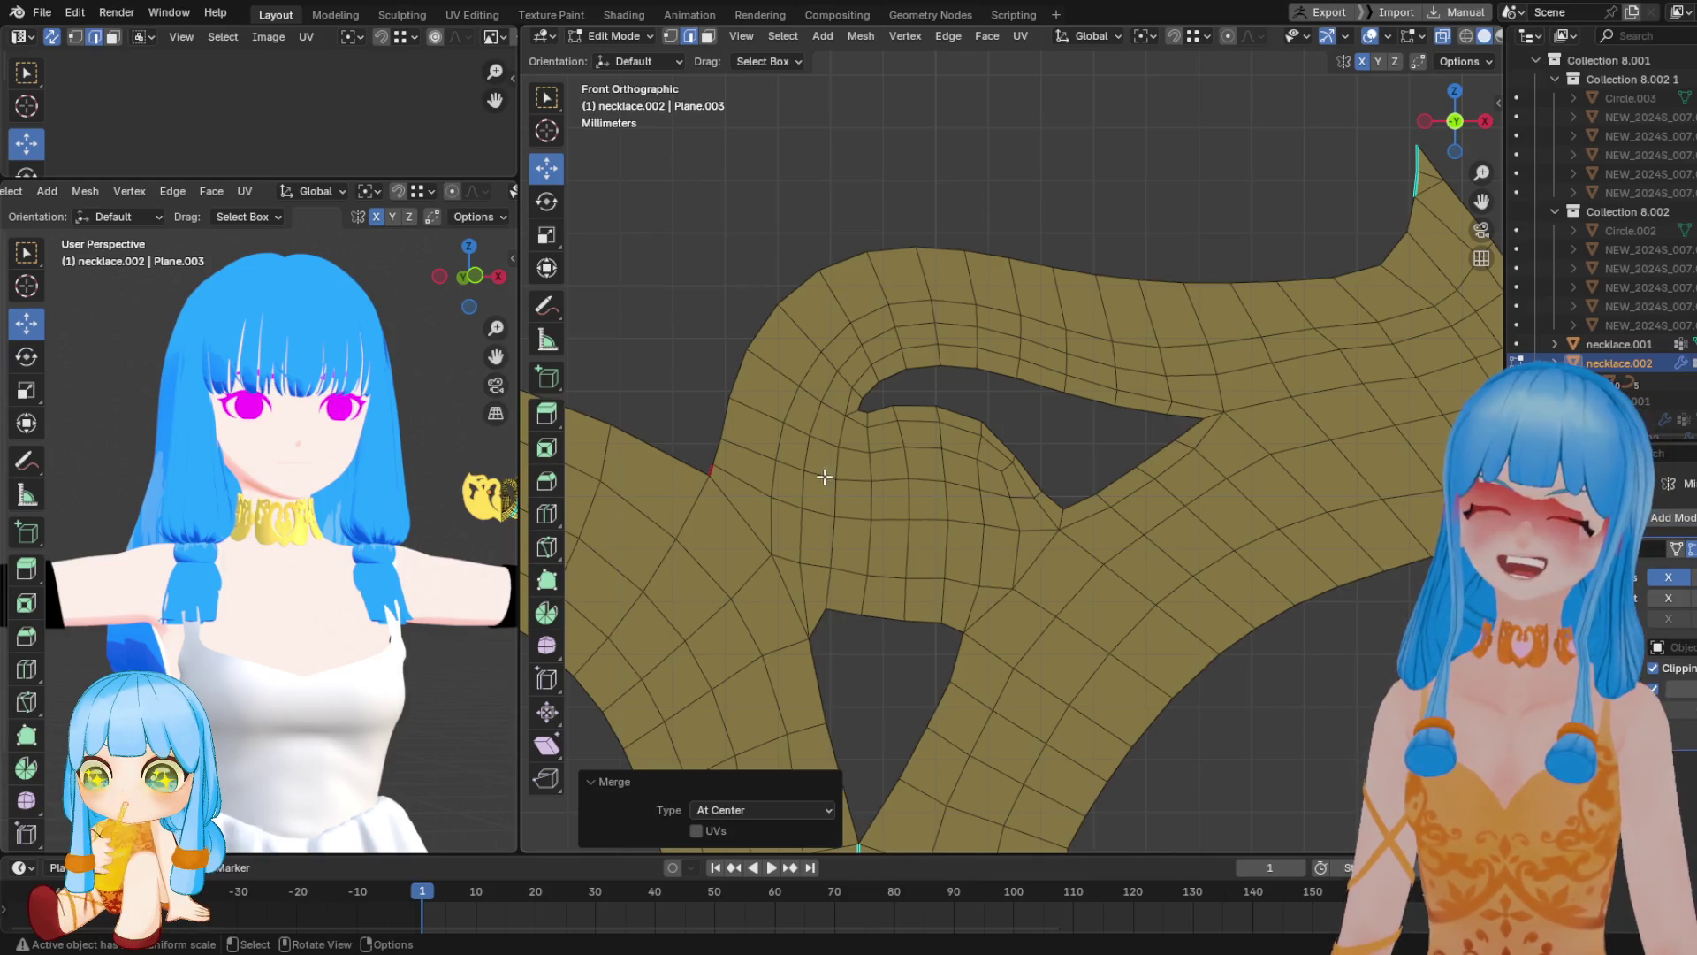
click(806, 562)
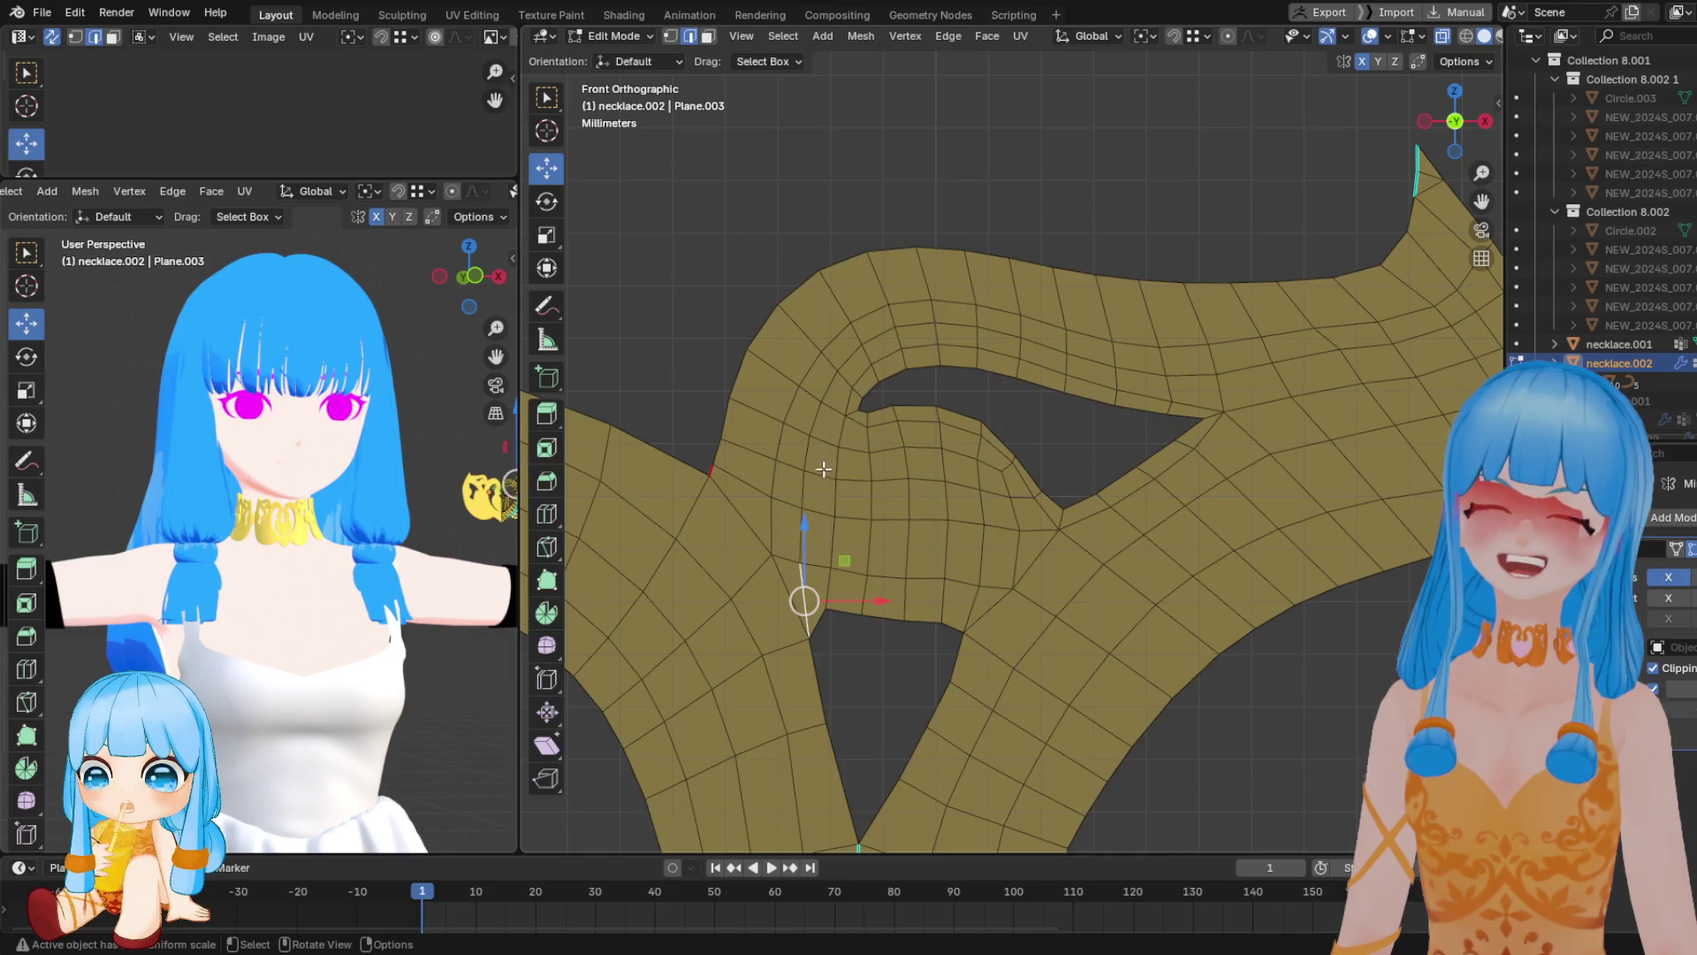
Dissolve an edge path and three diagonal edge loops on the upper strand
ctrl+click(911, 332)
shift+middle_drag(880, 325, 787, 365)
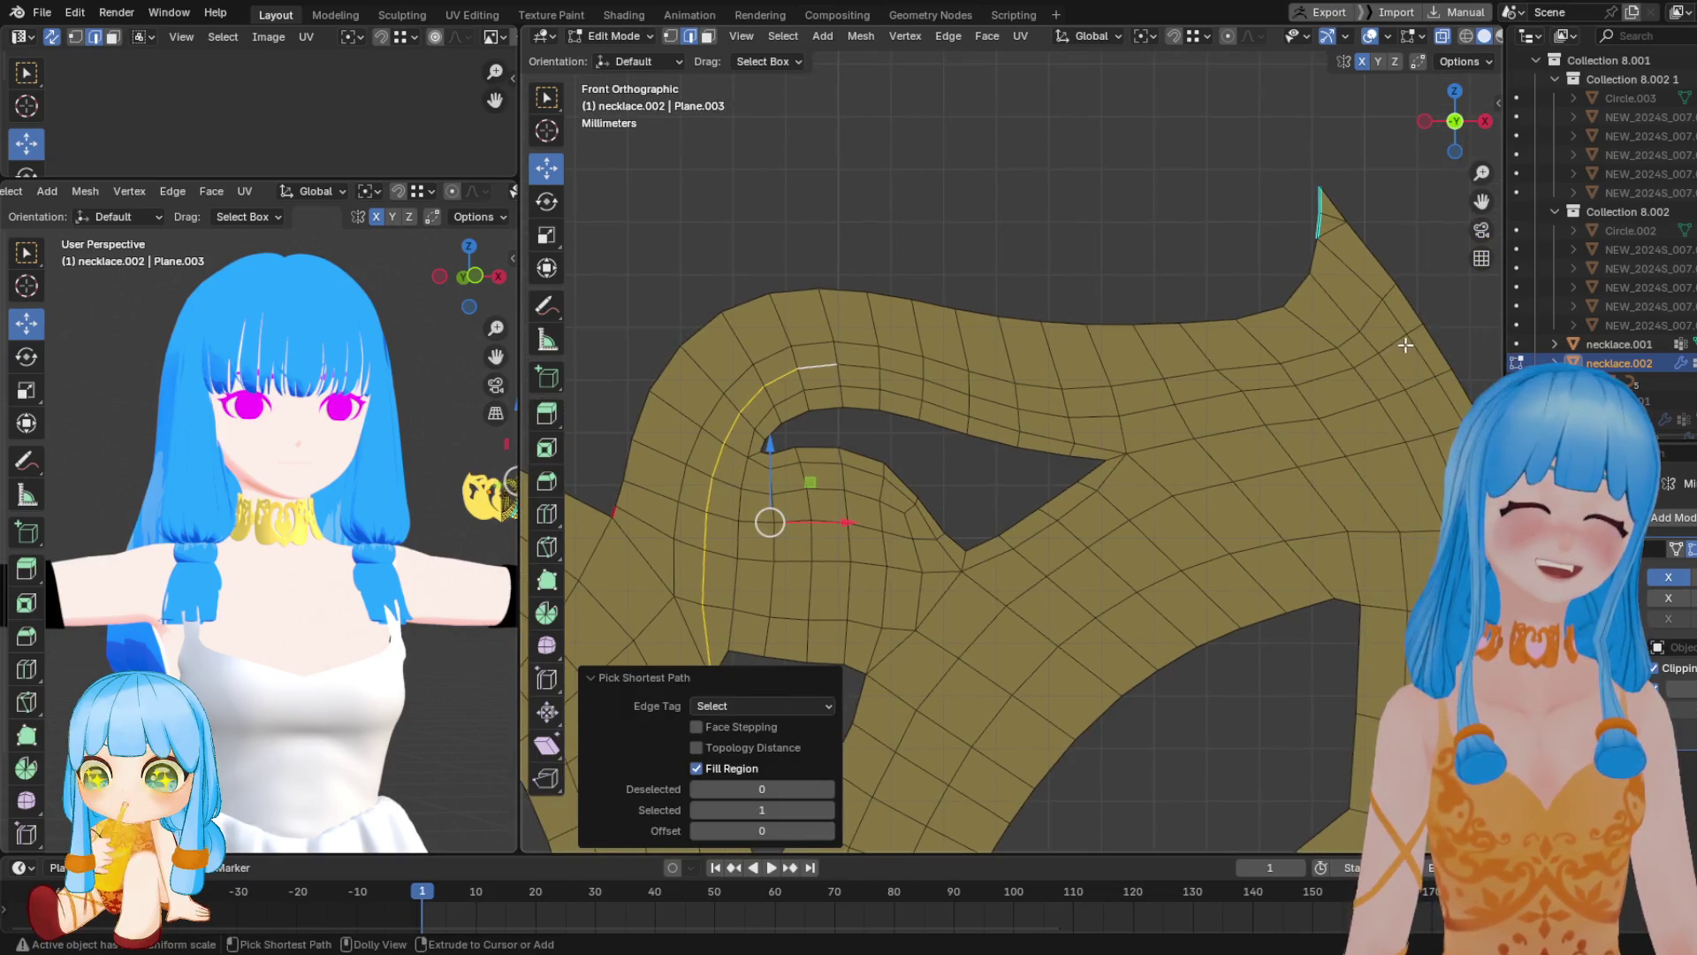
key(x)
click(1416, 333)
shift+middle_drag(822, 498, 900, 467)
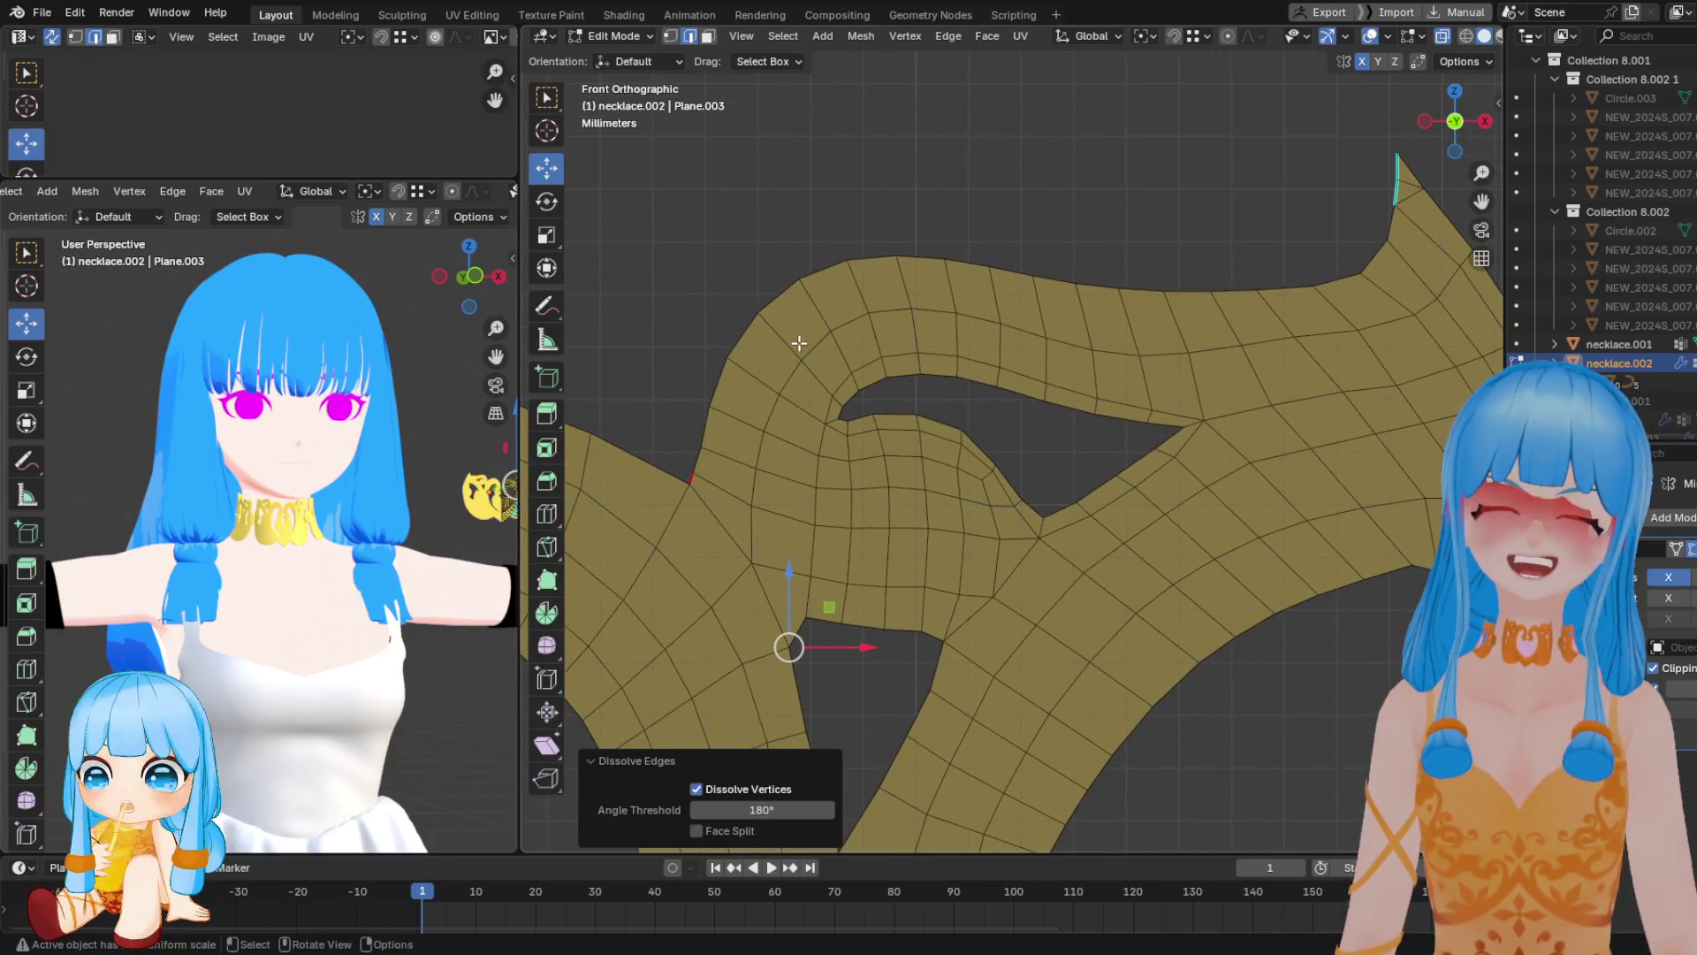
alt+click(818, 376)
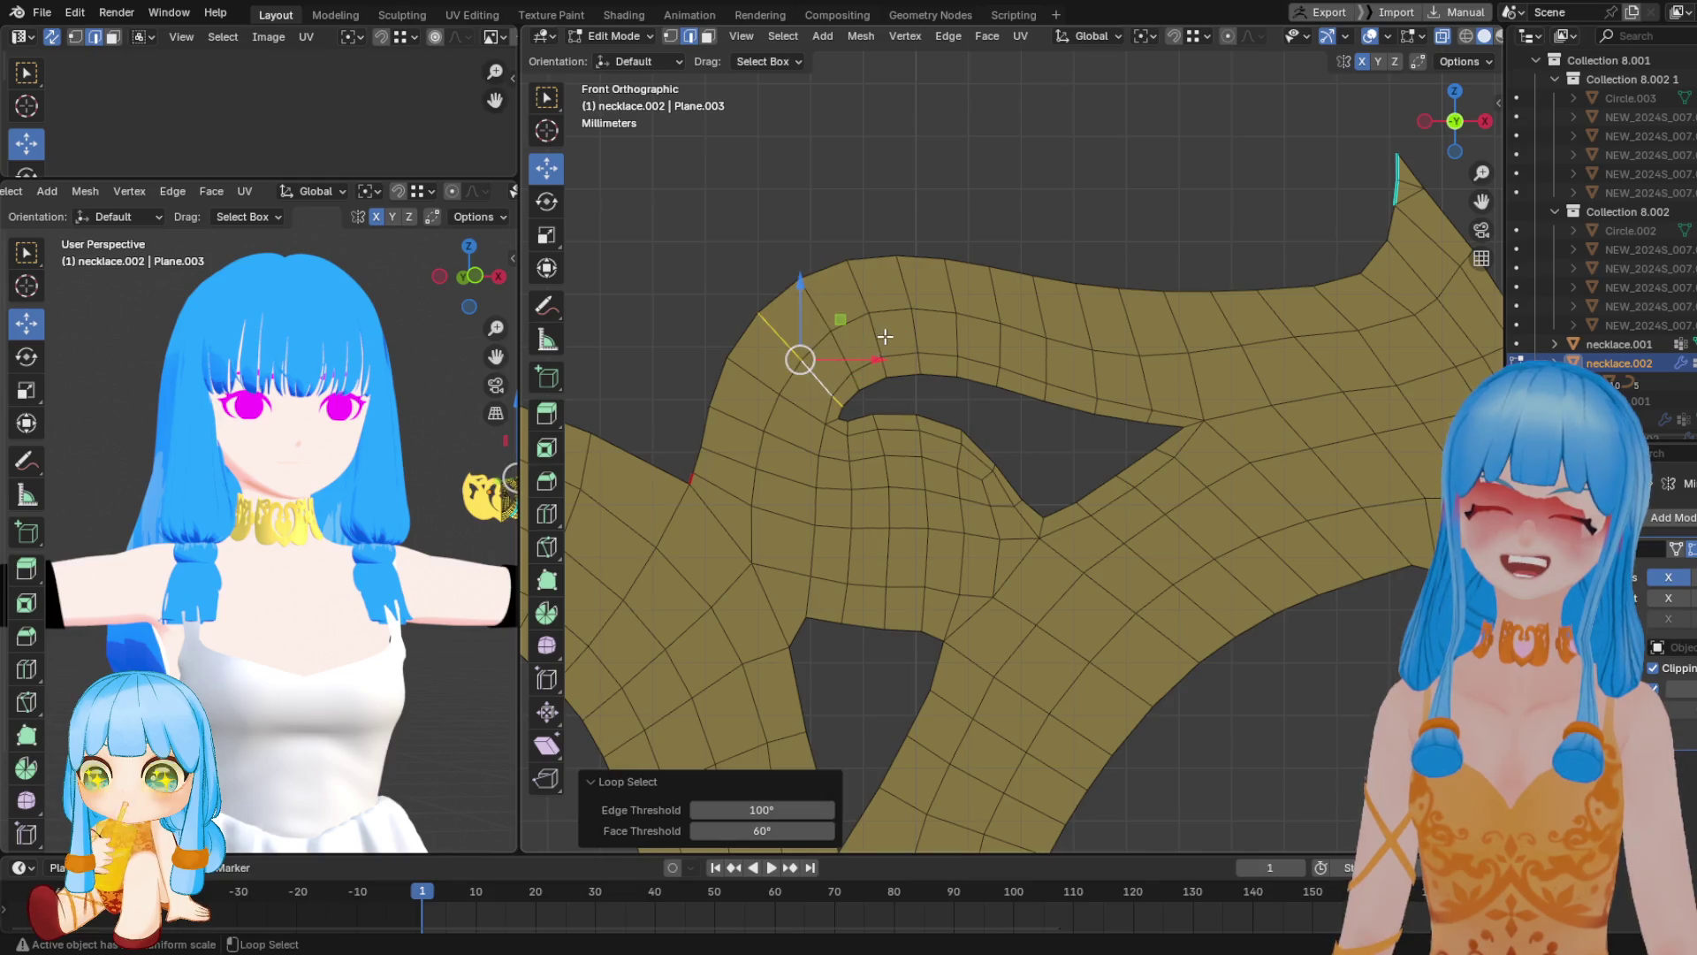
alt+shift+click(884, 336)
alt+shift+click(1045, 341)
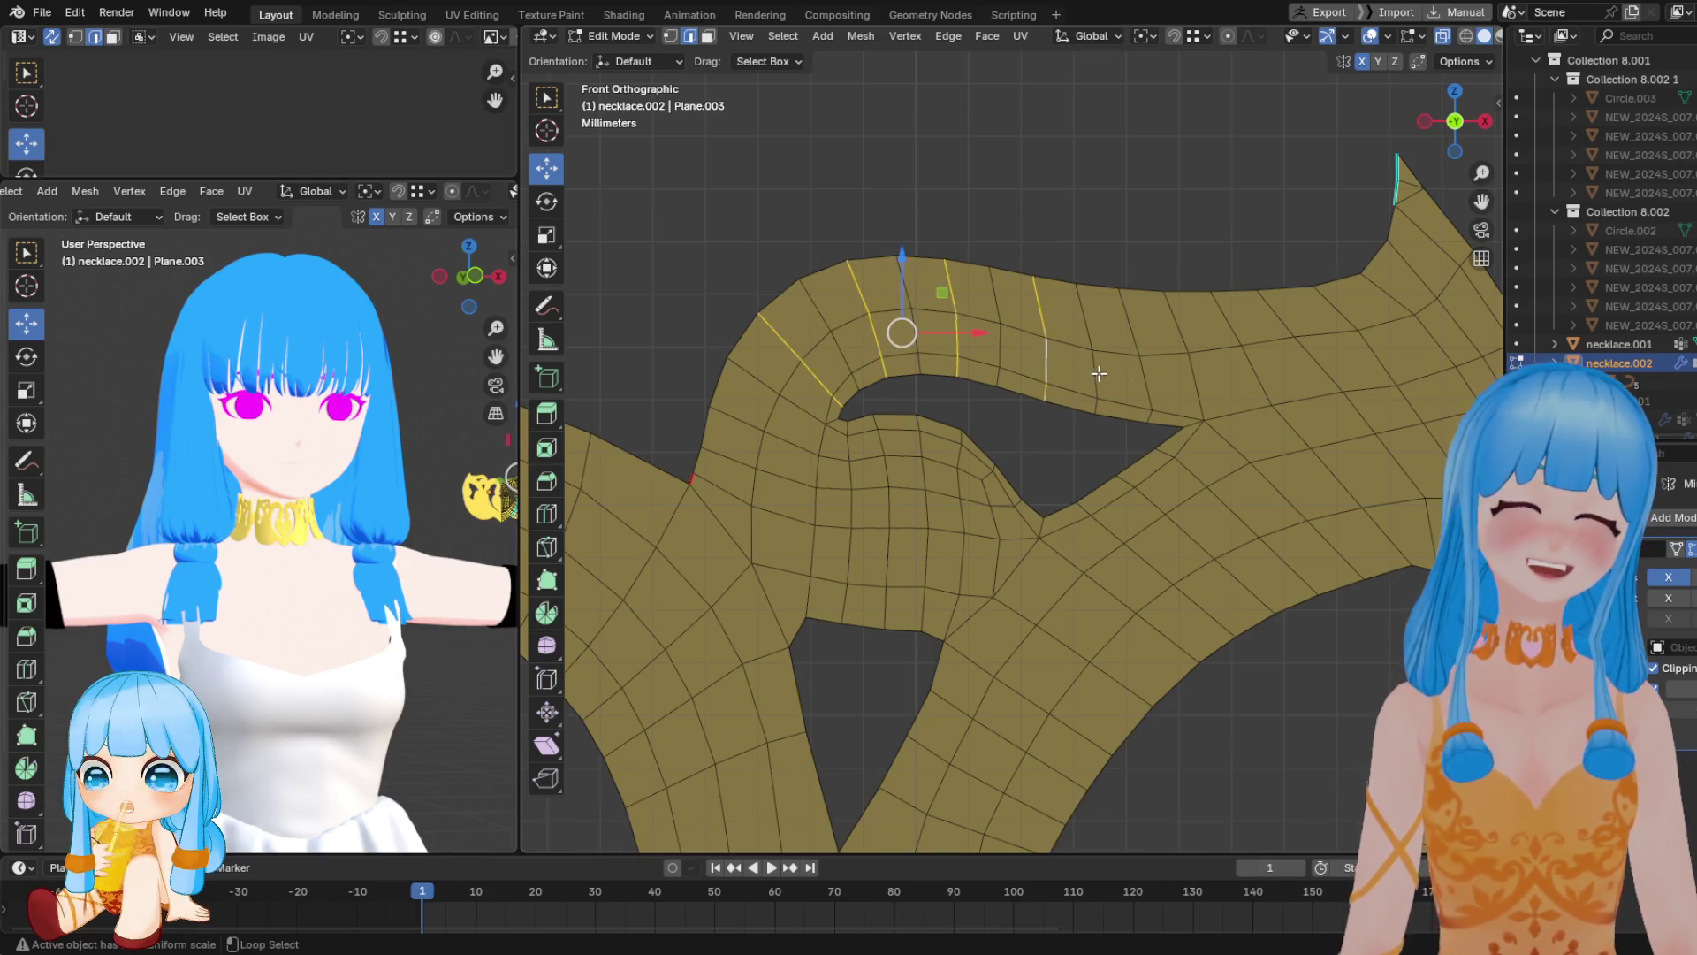
key(x)
click(1118, 375)
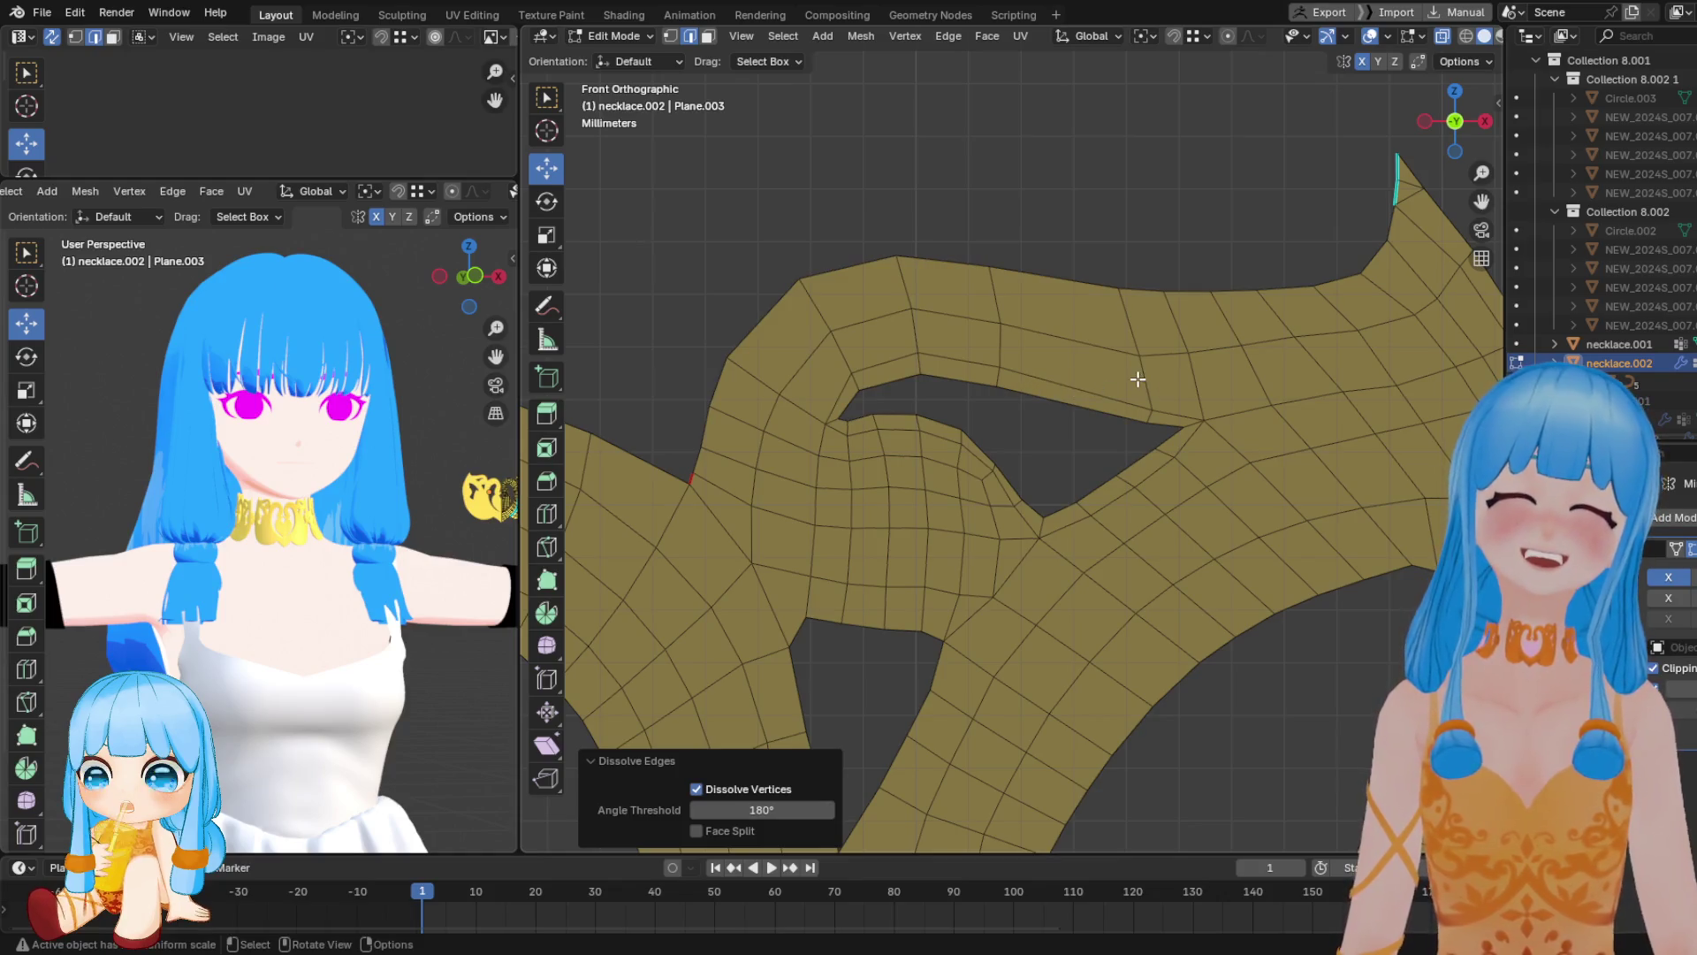
Move two edge loops to even the spacing, then merge vertices near the opening
alt+click(1138, 379)
key(g)
click(1109, 349)
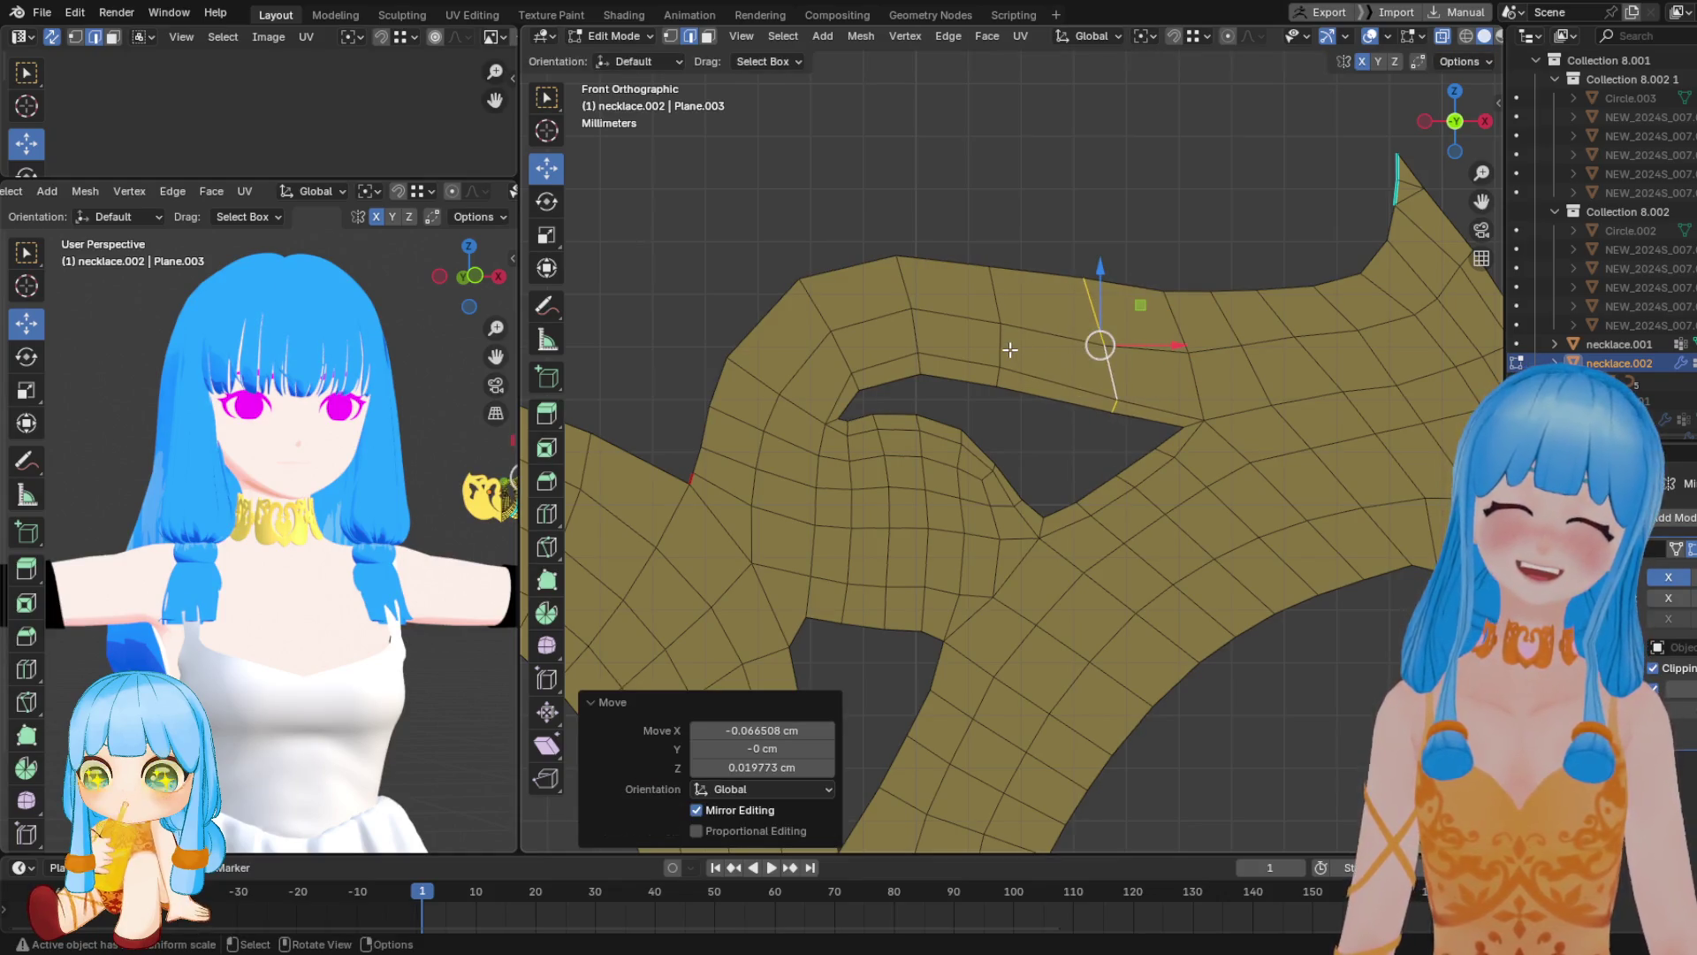
alt+click(1007, 353)
key(g)
click(1025, 415)
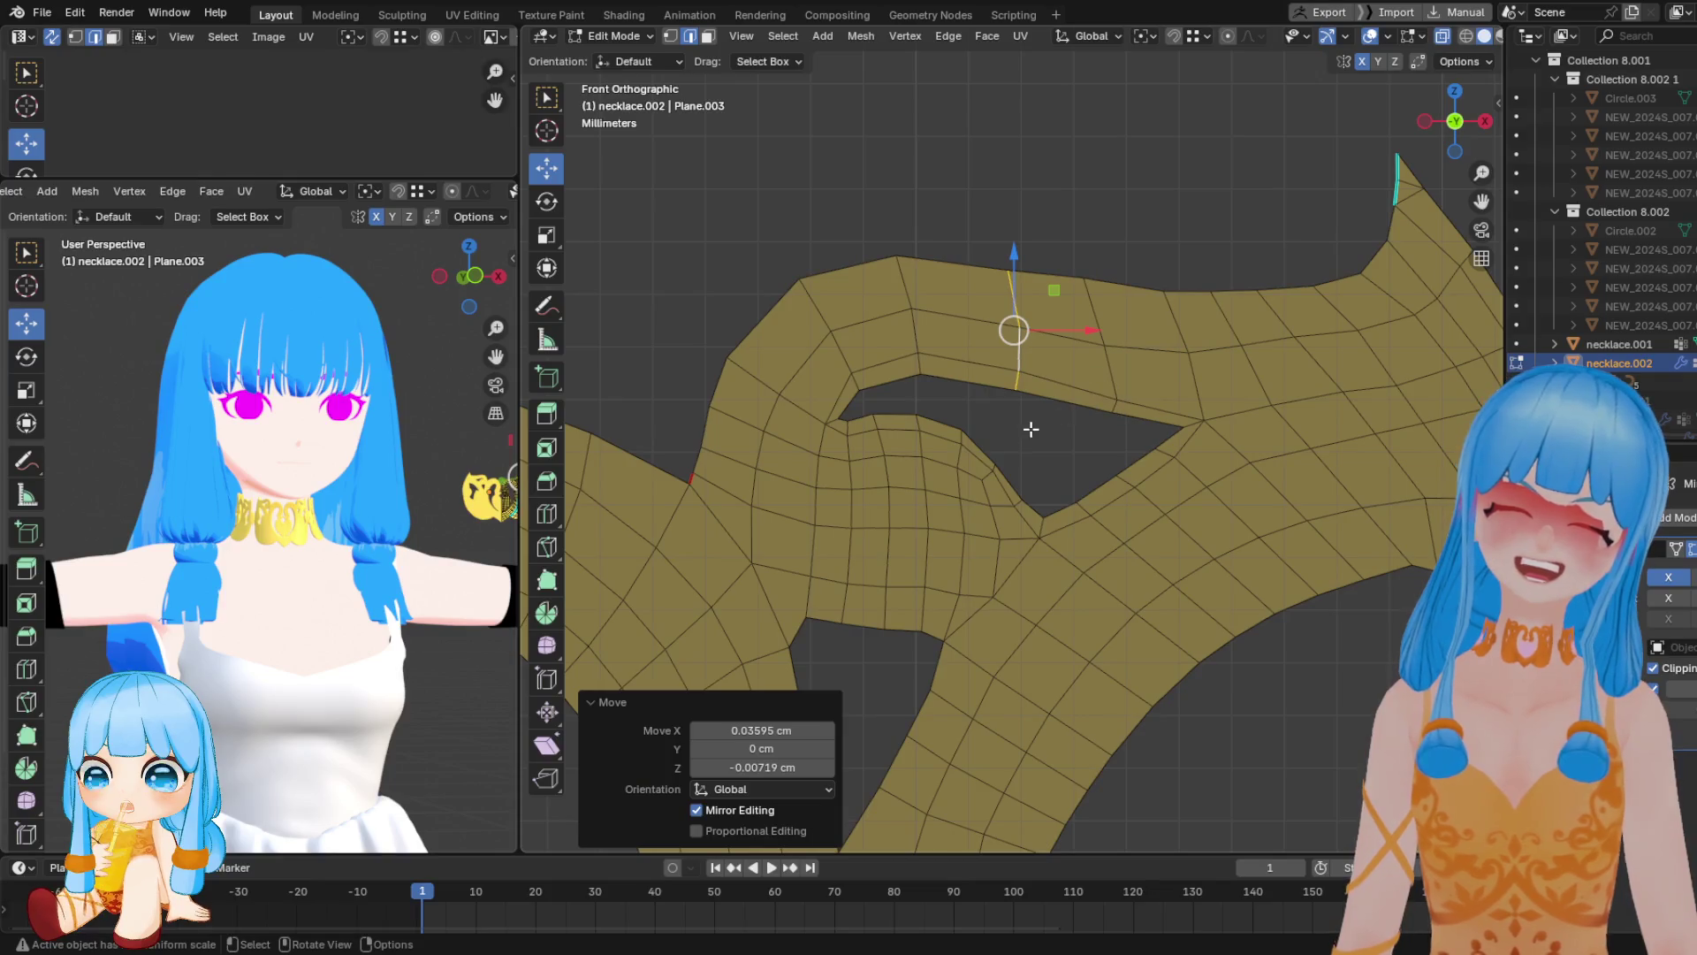
alt+click(887, 471)
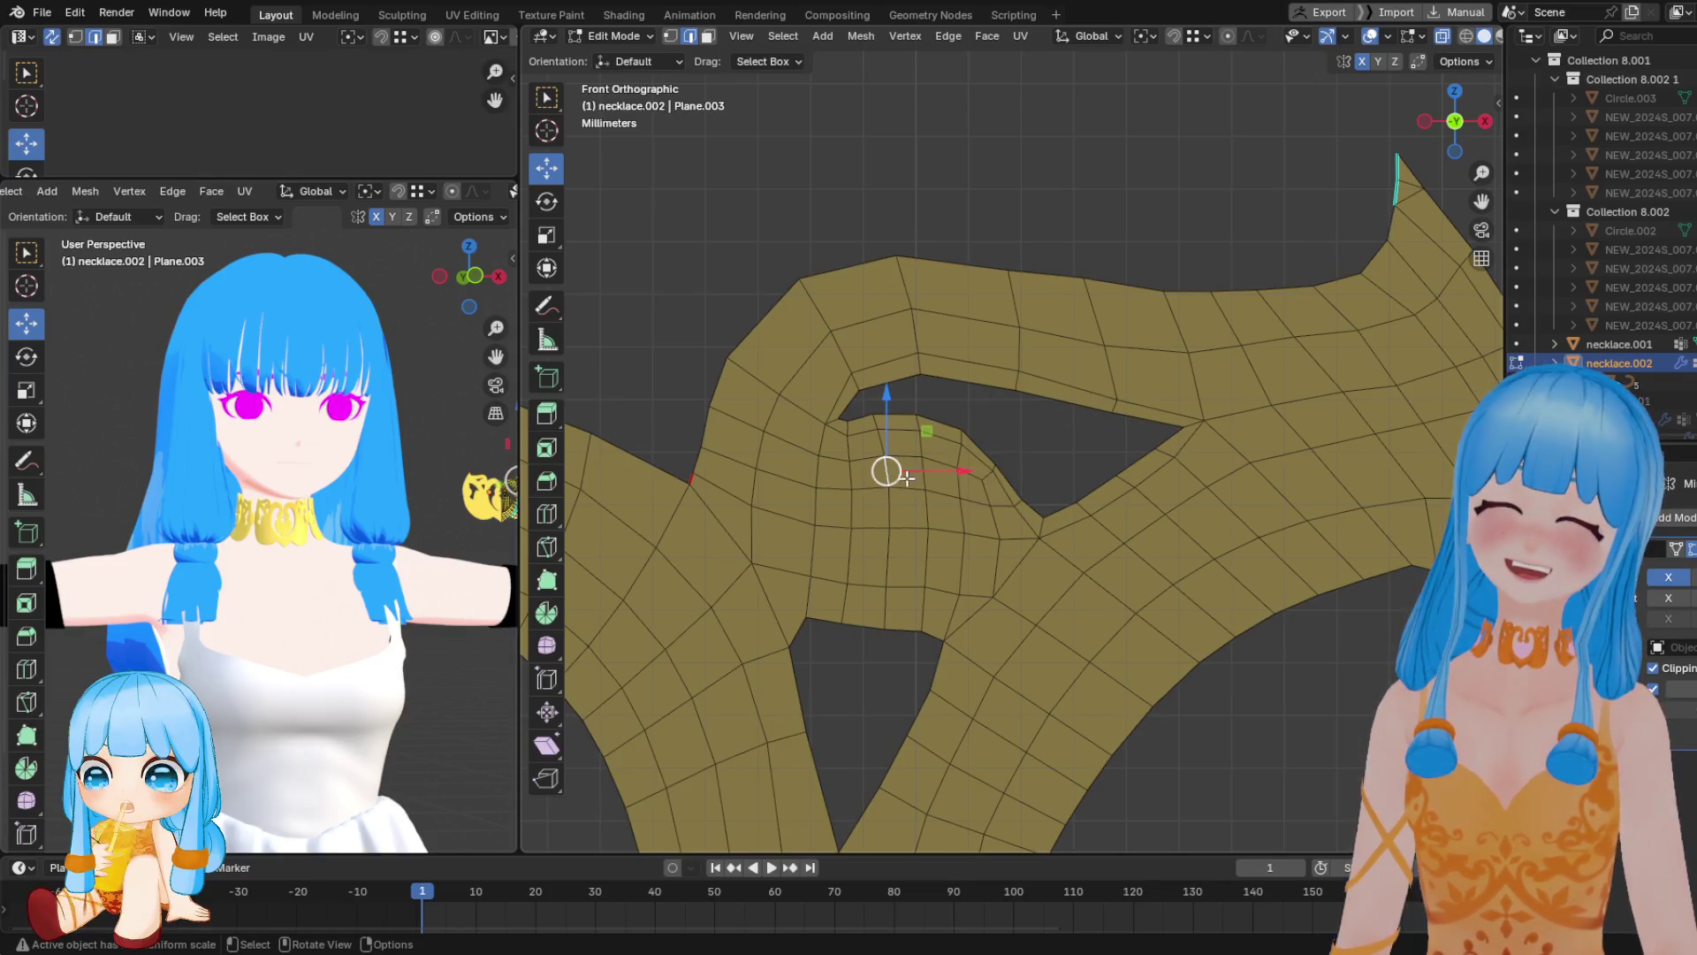
key(m)
click(732, 439)
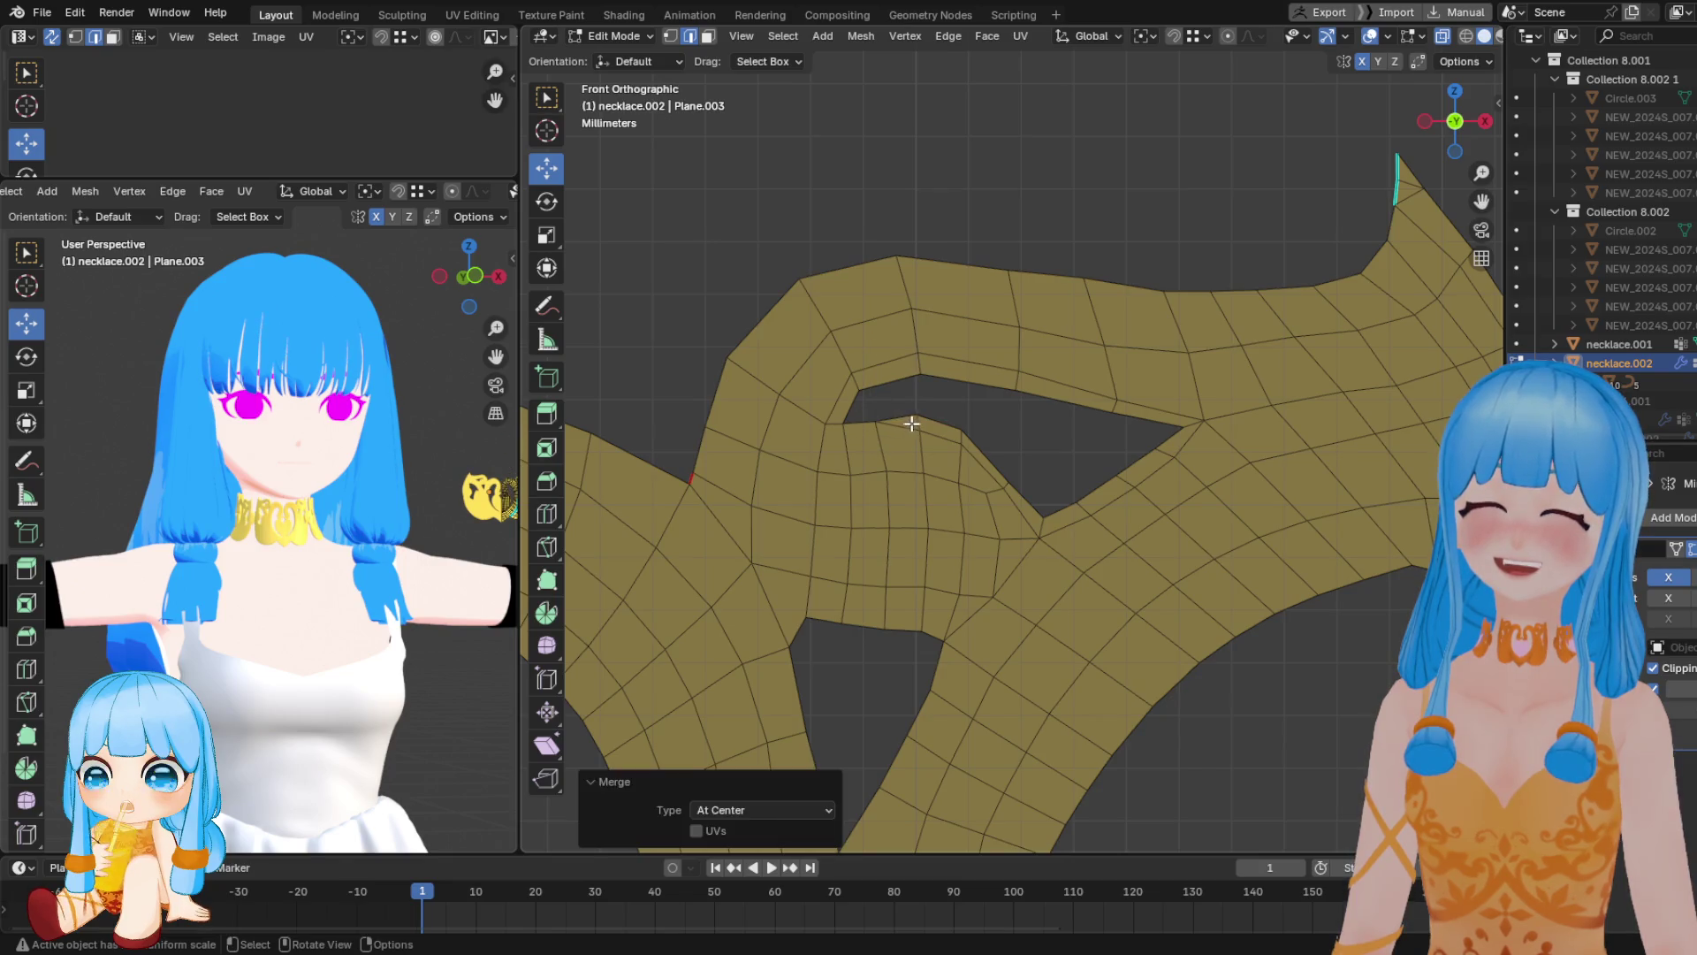
Merge the vertex pairs beside the inner opening At Center
click(981, 462)
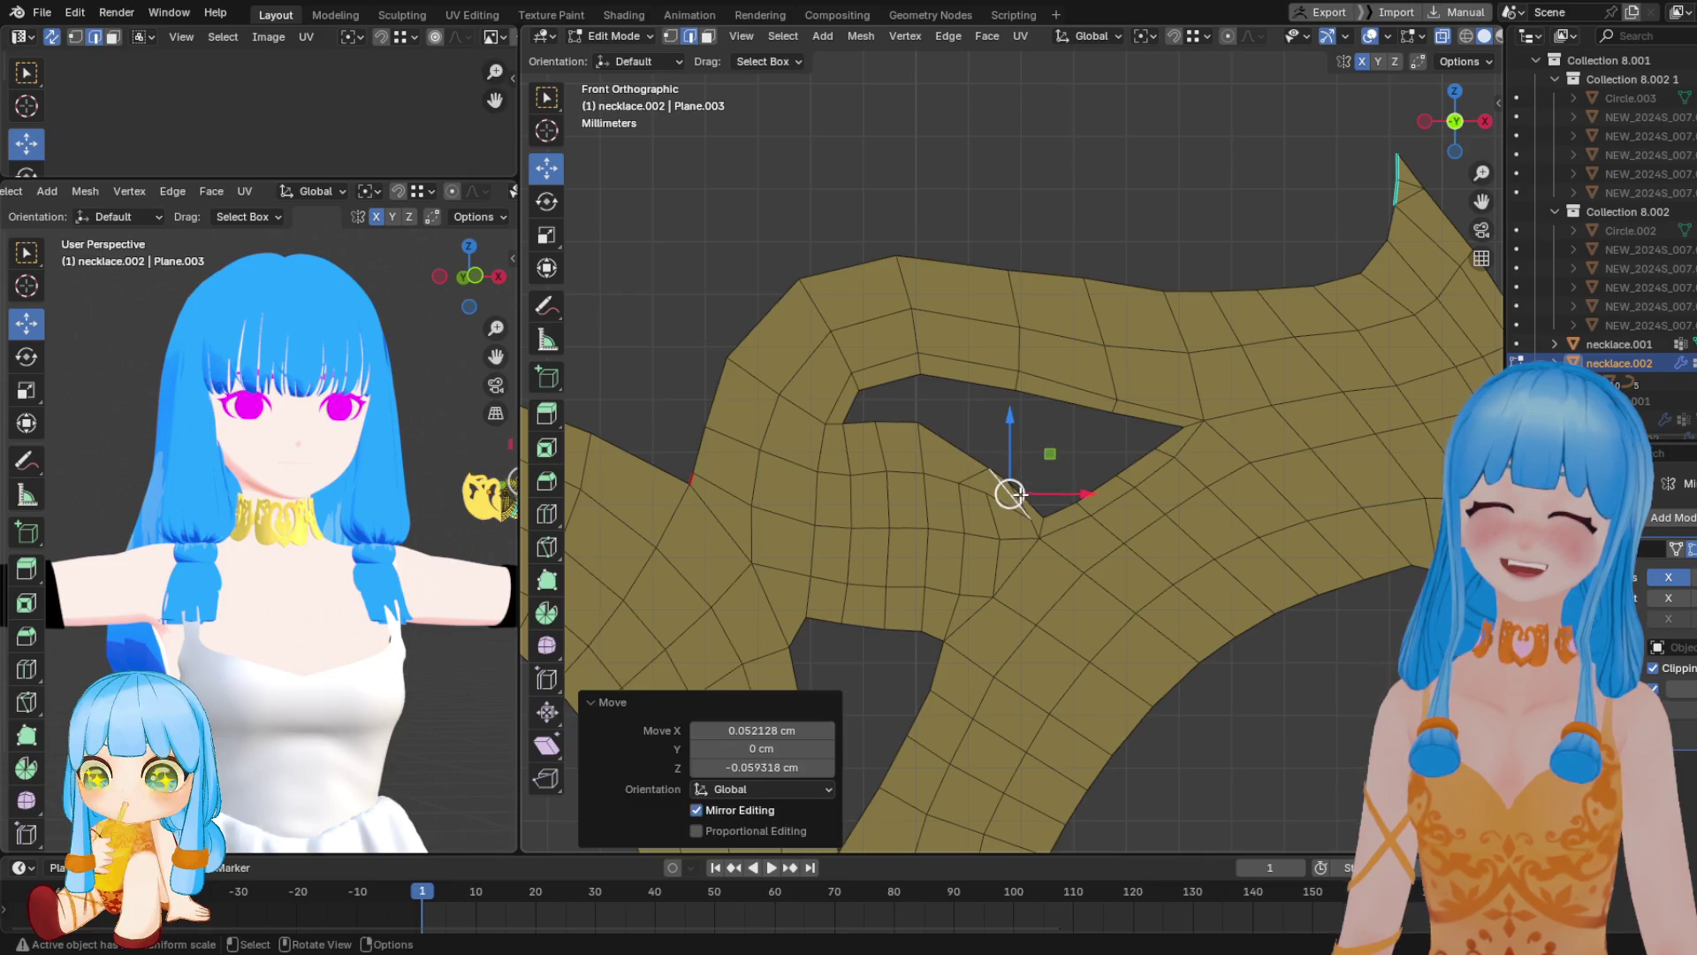
shift+click(981, 455)
key(m)
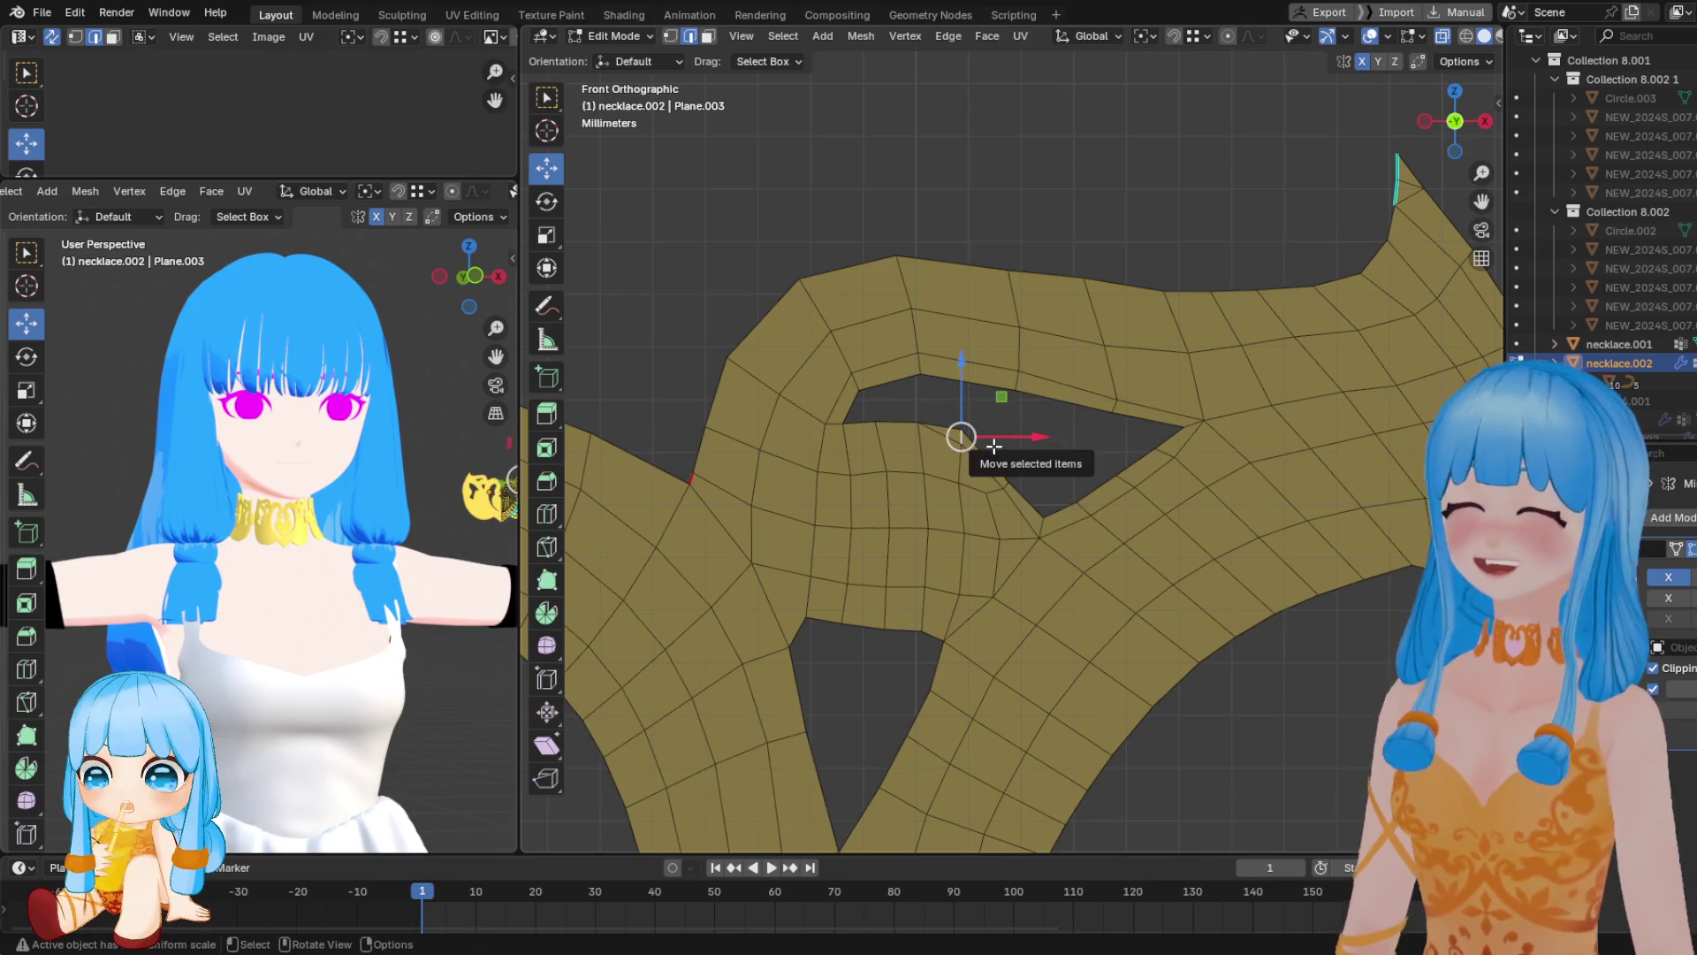
click(1006, 477)
click(1006, 478)
key(ctrl+z)
click(1038, 523)
click(1084, 508)
shift+click(1123, 469)
key(m)
click(1129, 481)
shift+click(1164, 443)
key(m)
click(1163, 443)
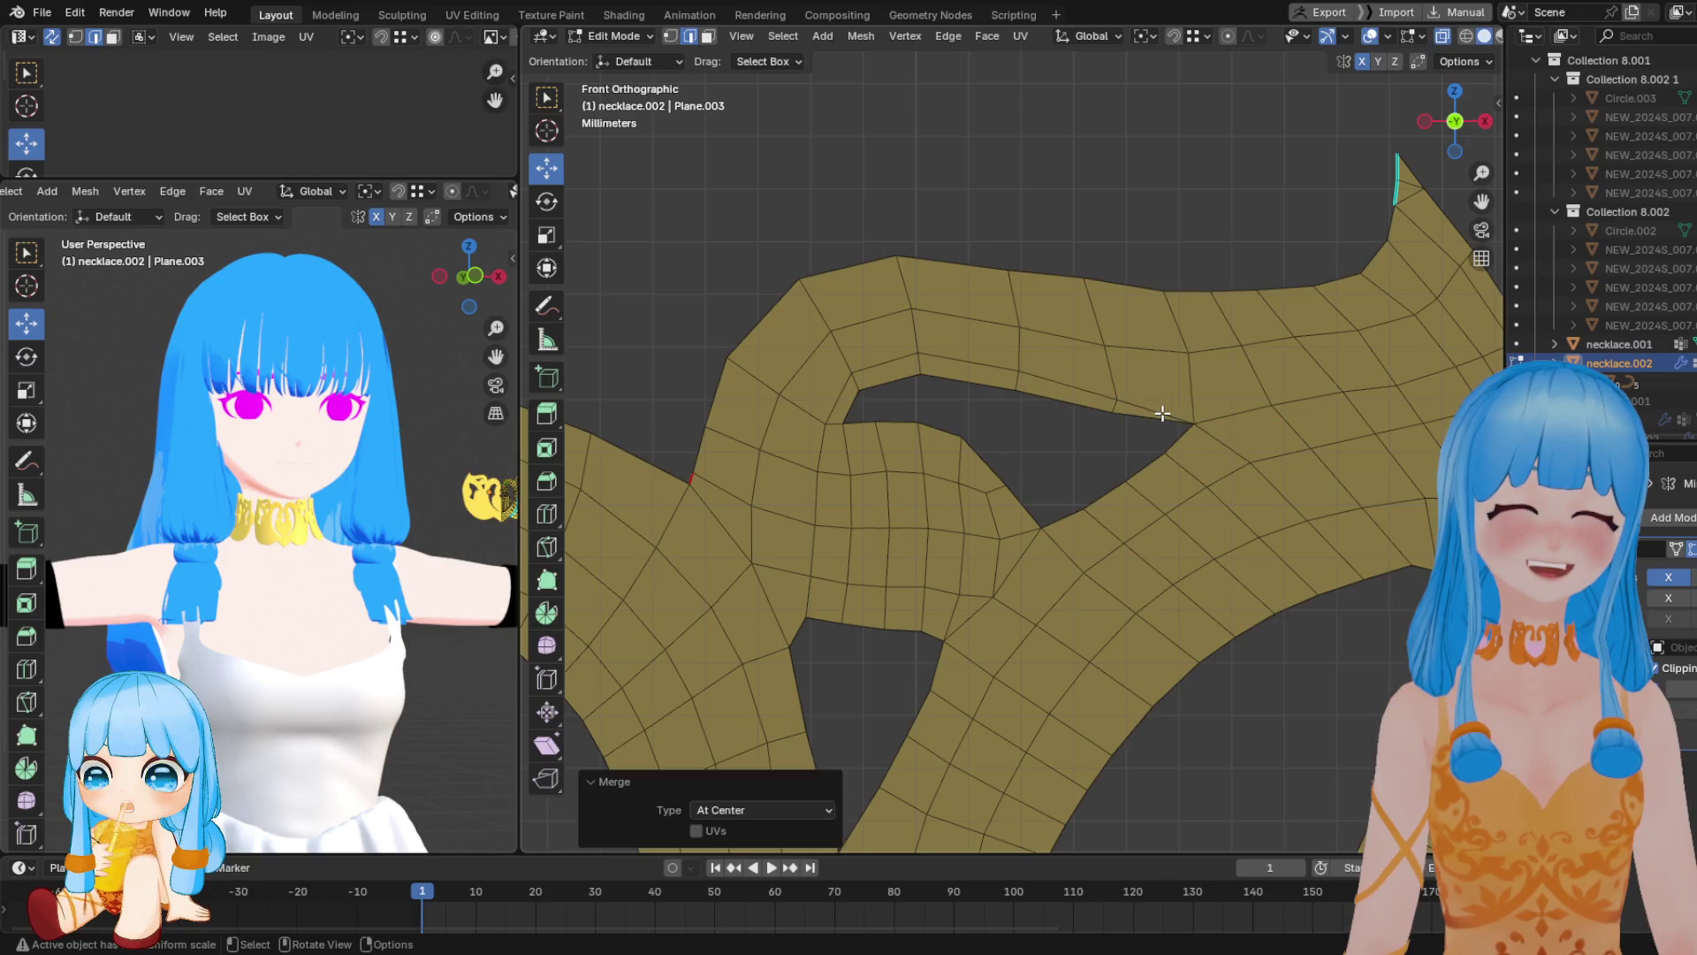
Box-select the clustered vertices on the upper strand's edge and merge them At Center
click(1155, 411)
key(b)
drag(1120, 402, 1185, 431)
key(m)
click(1039, 394)
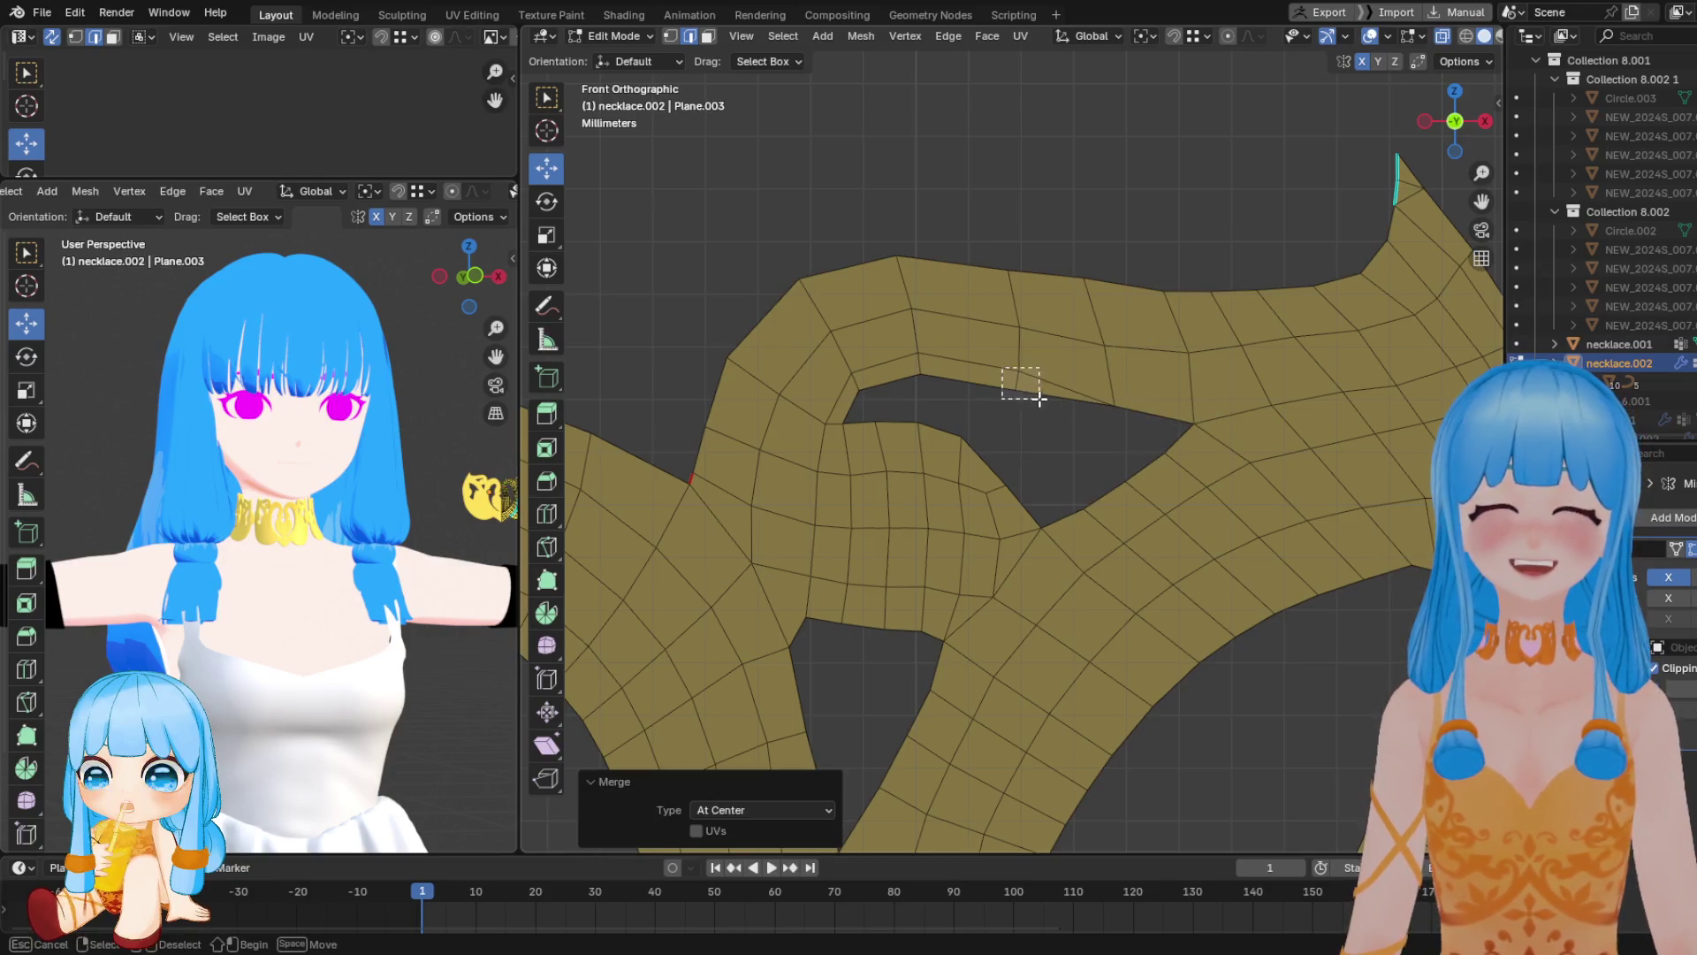
key(Escape)
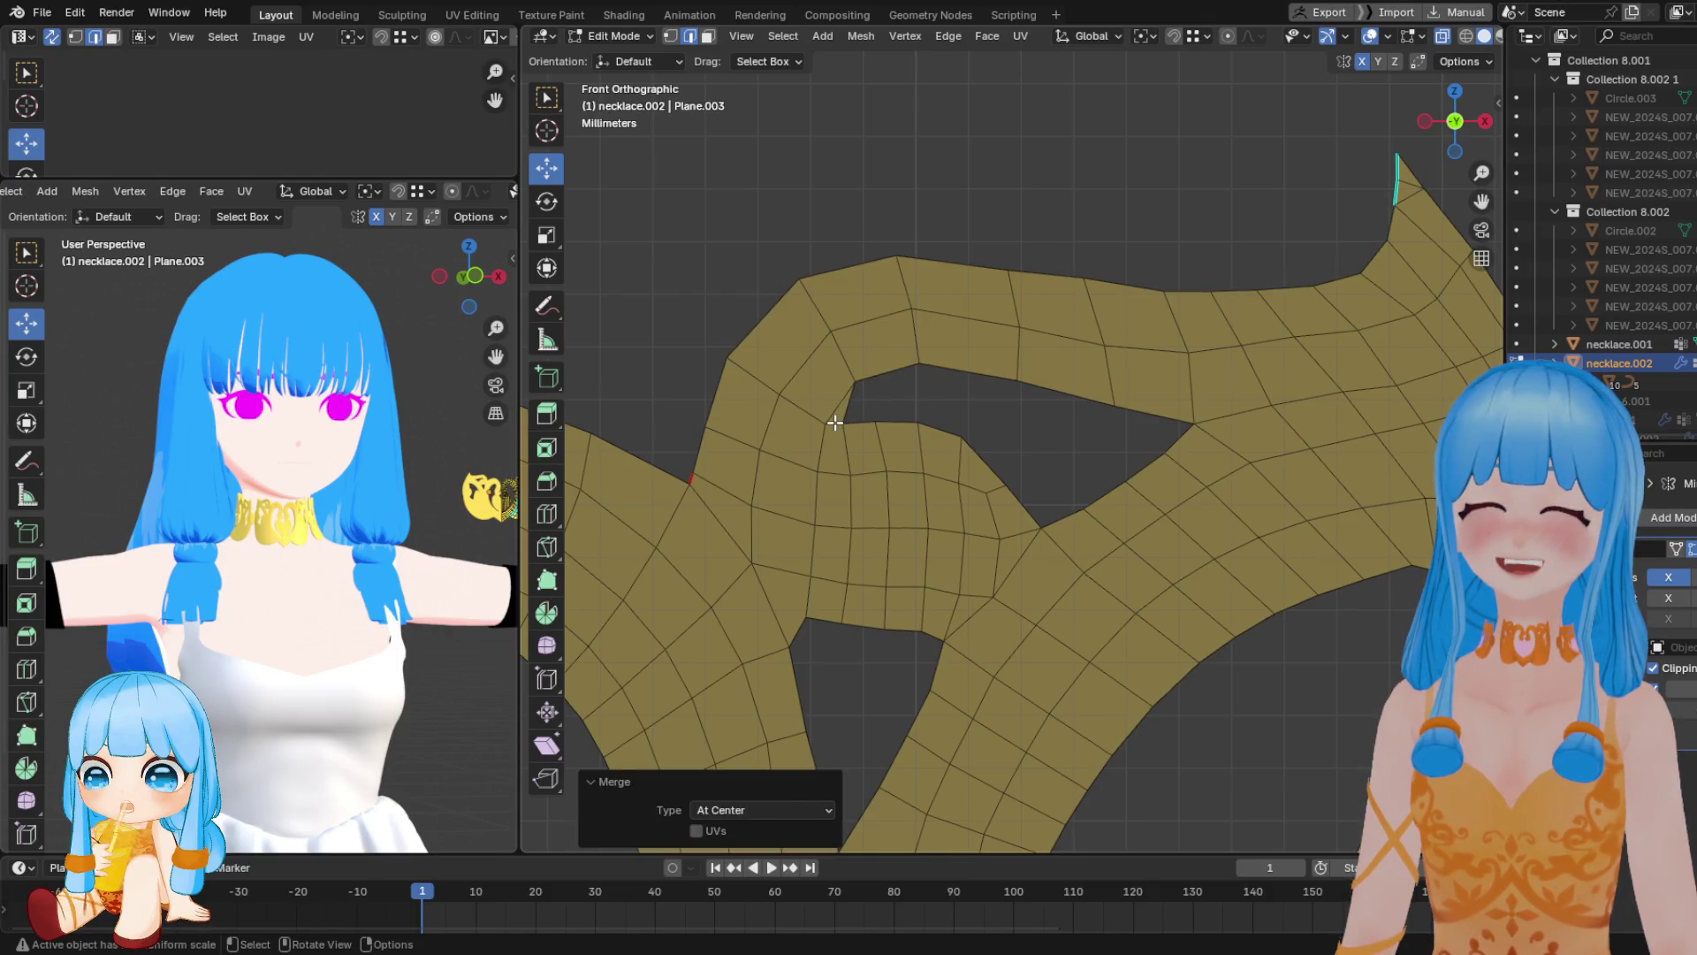
key(c)
key(Escape)
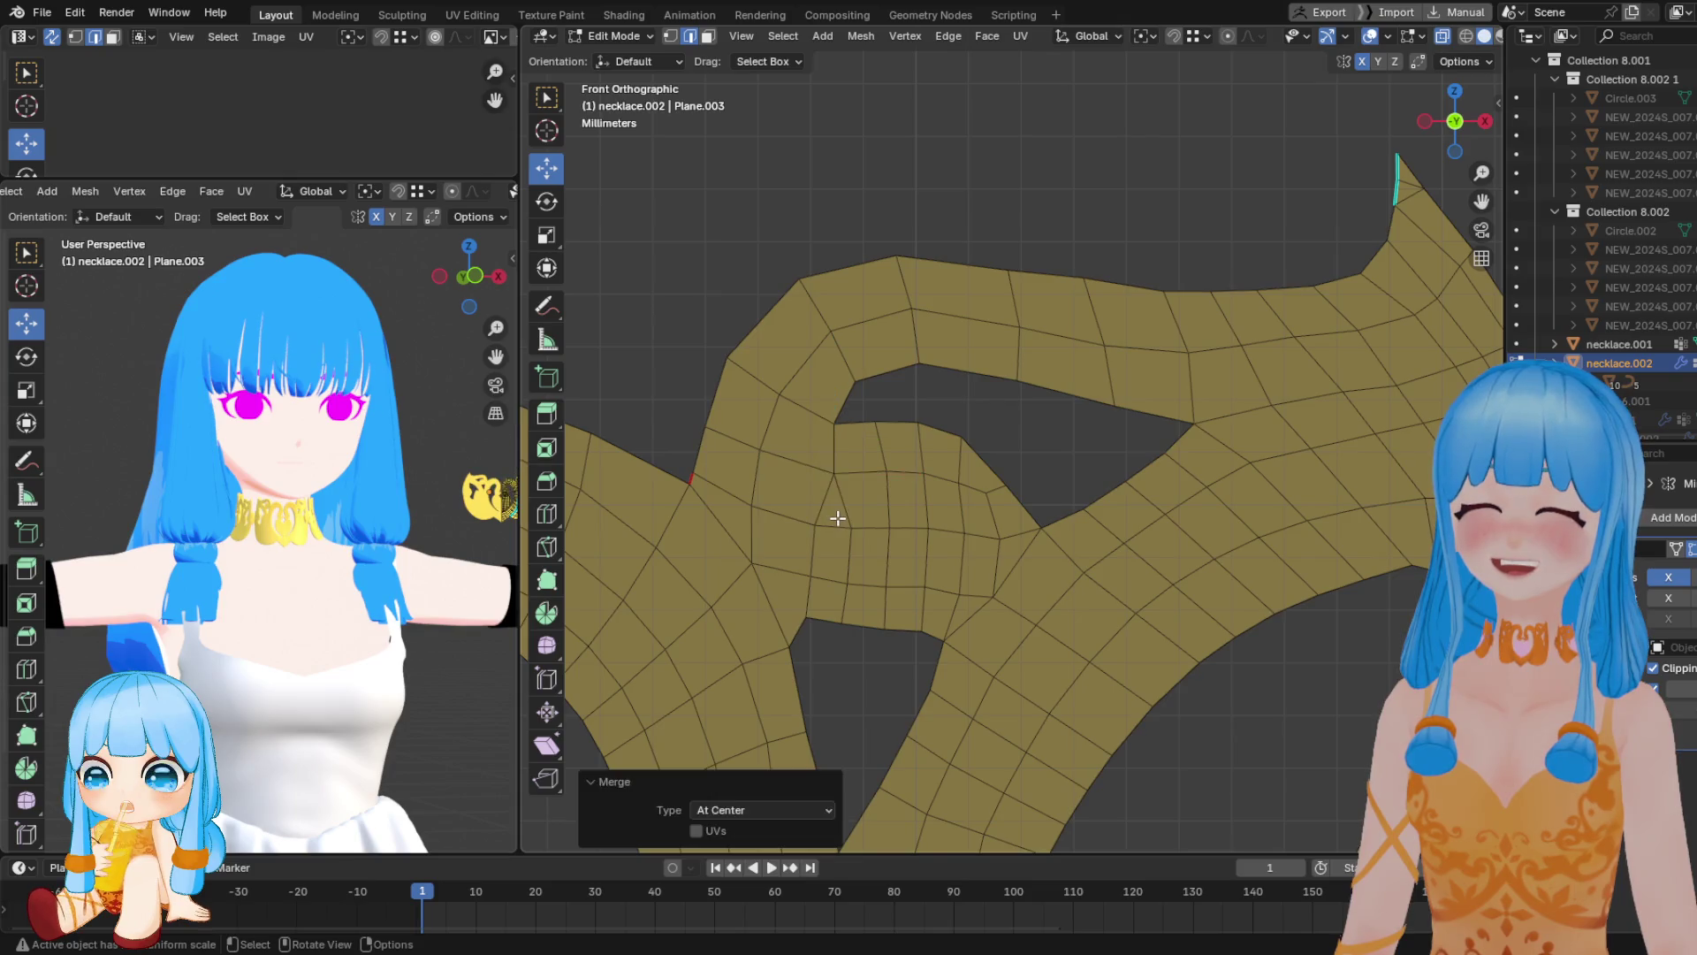
Dissolve the leftover edge by the opening and return to Sculpt Mode with Grab
click(841, 502)
key(x)
click(851, 589)
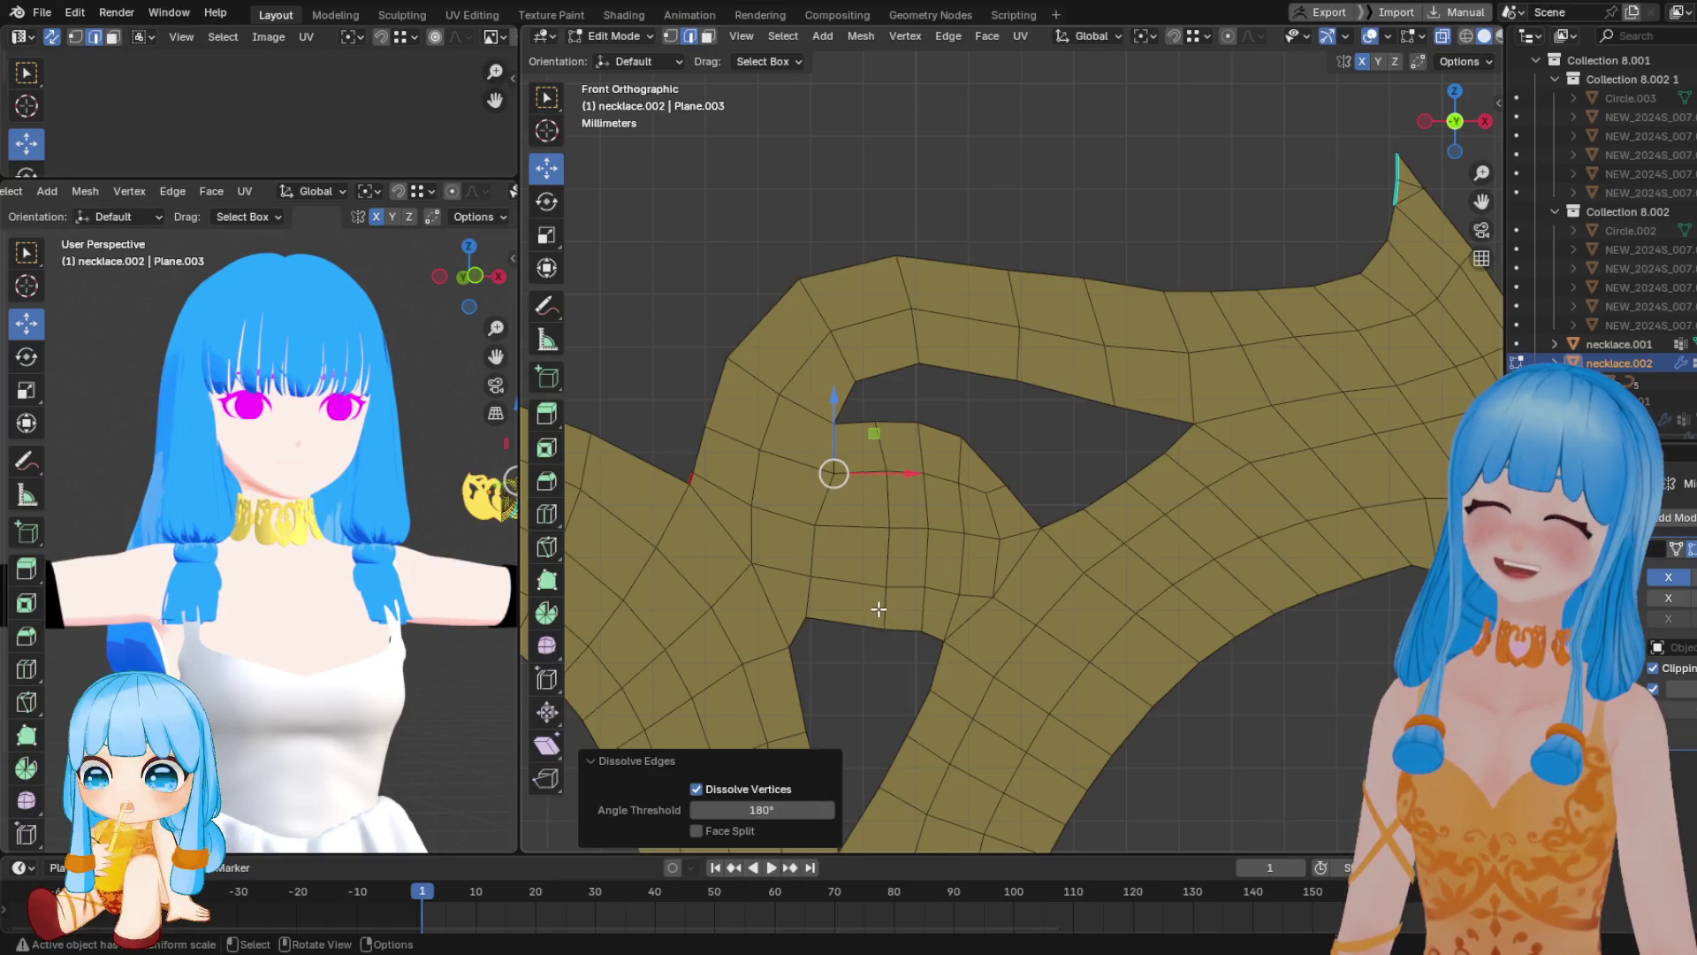
key(ctrl+Tab)
drag(876, 626, 810, 582)
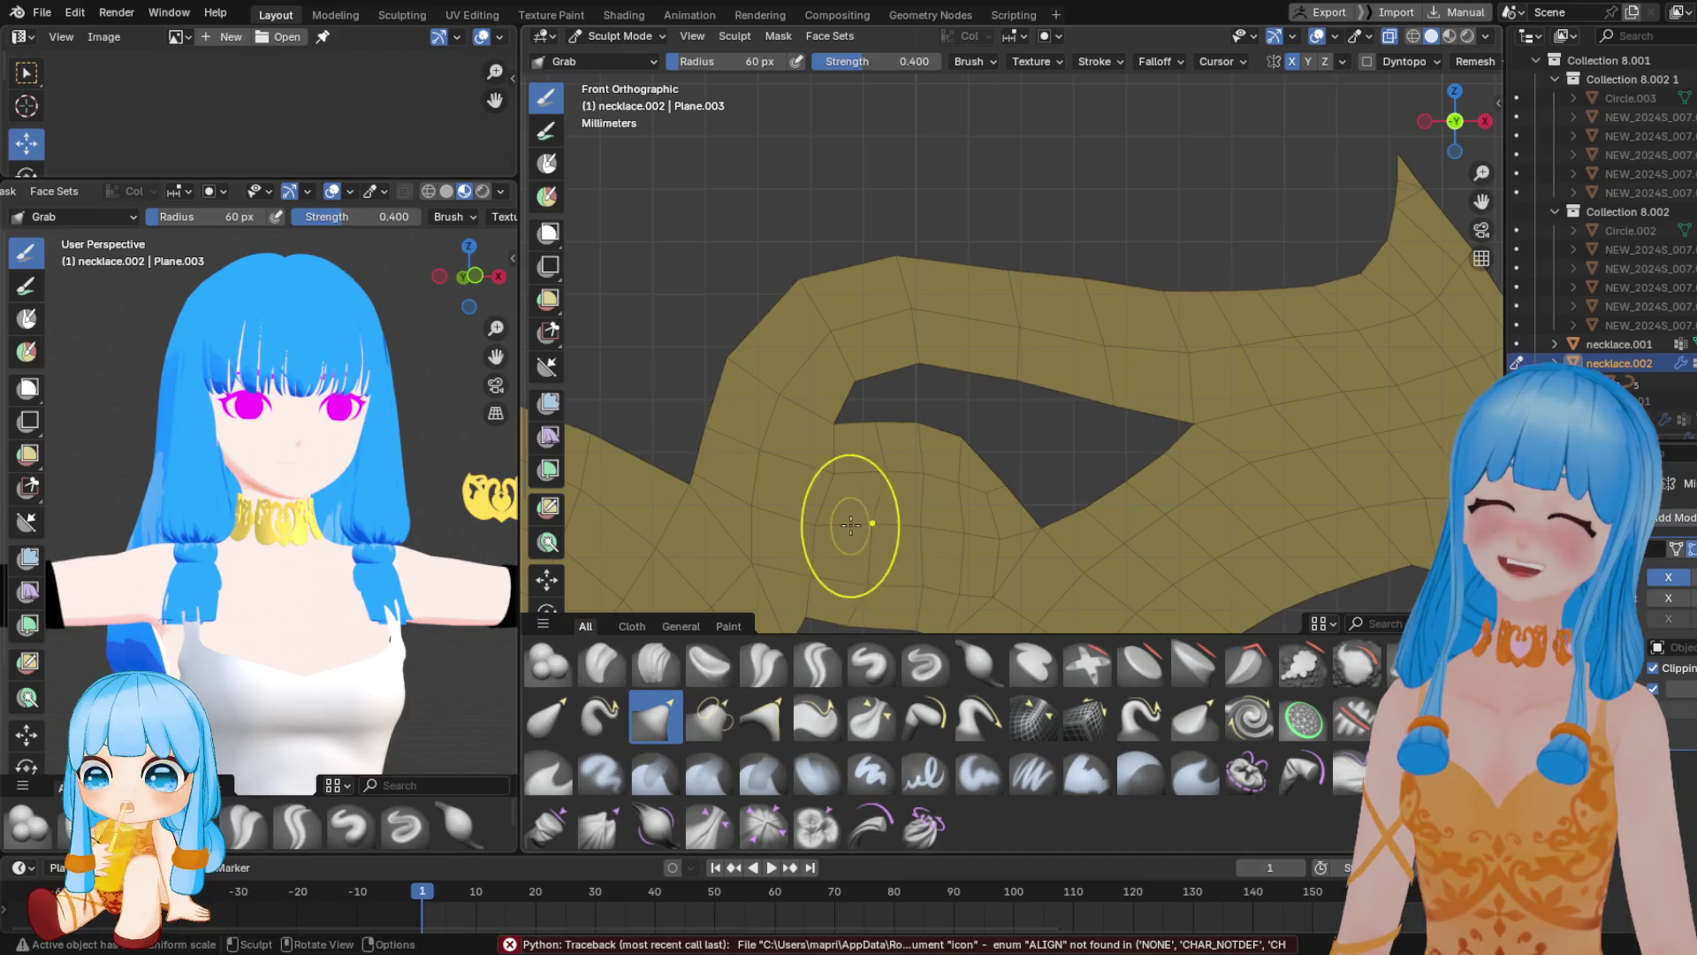
In vertex select mode, pull the left strand's edge vertex slightly down
shift+middle_drag(930, 504, 933, 379)
key(Tab)
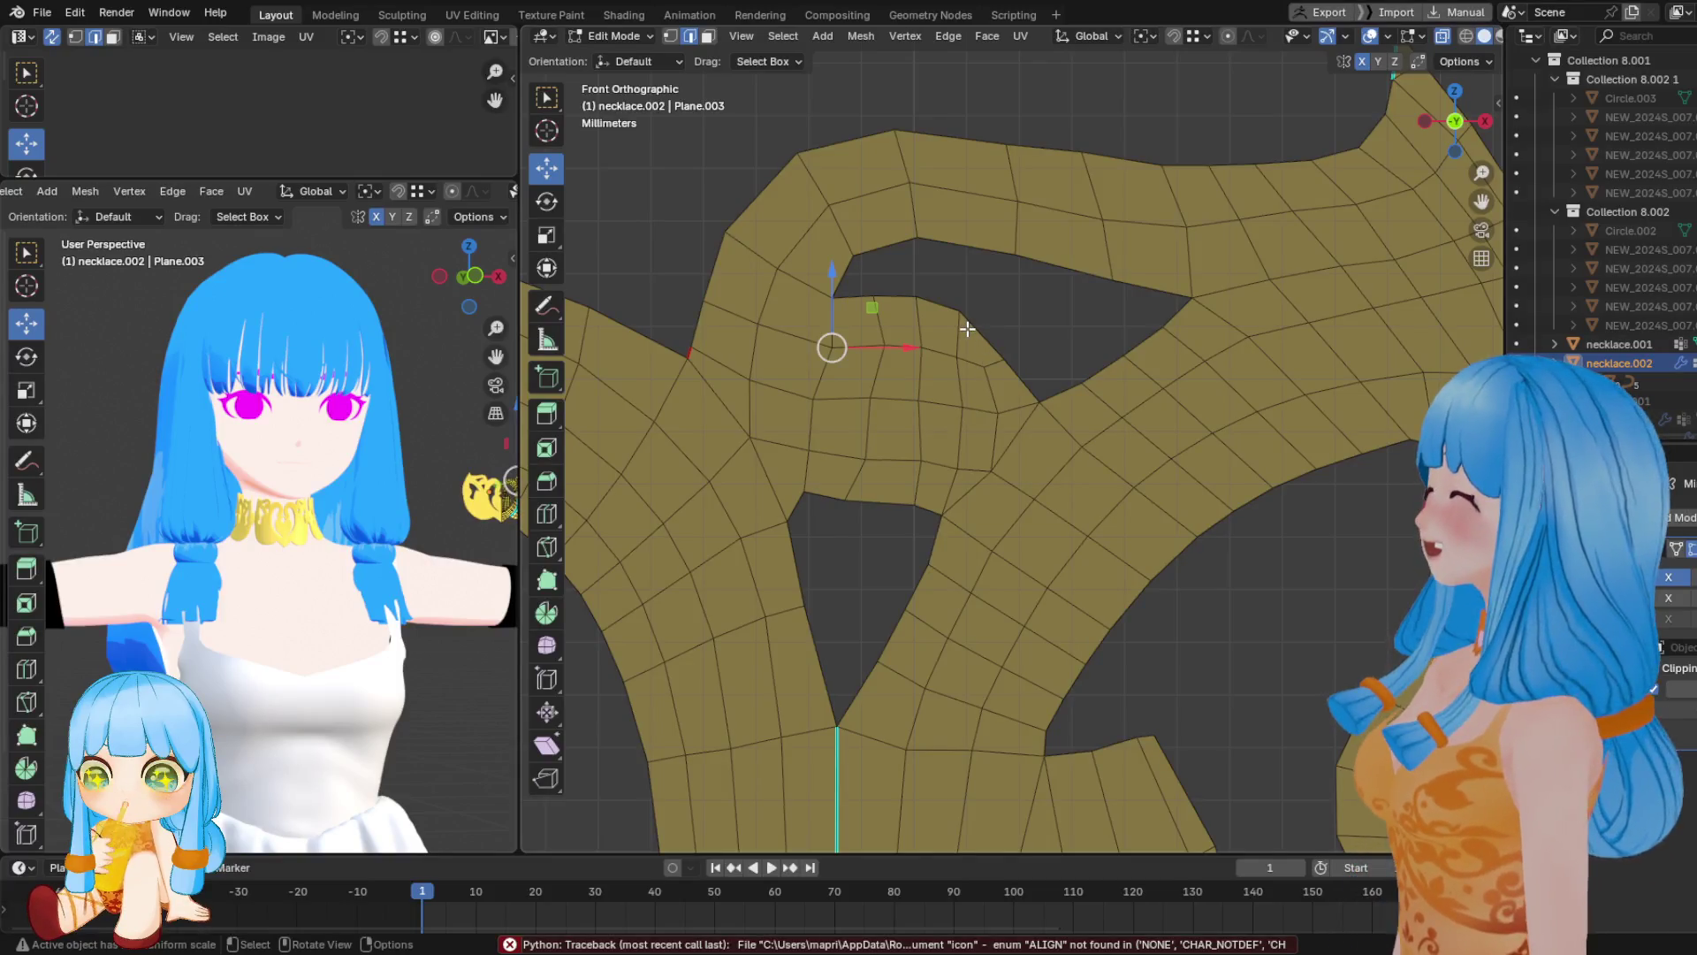
key(1)
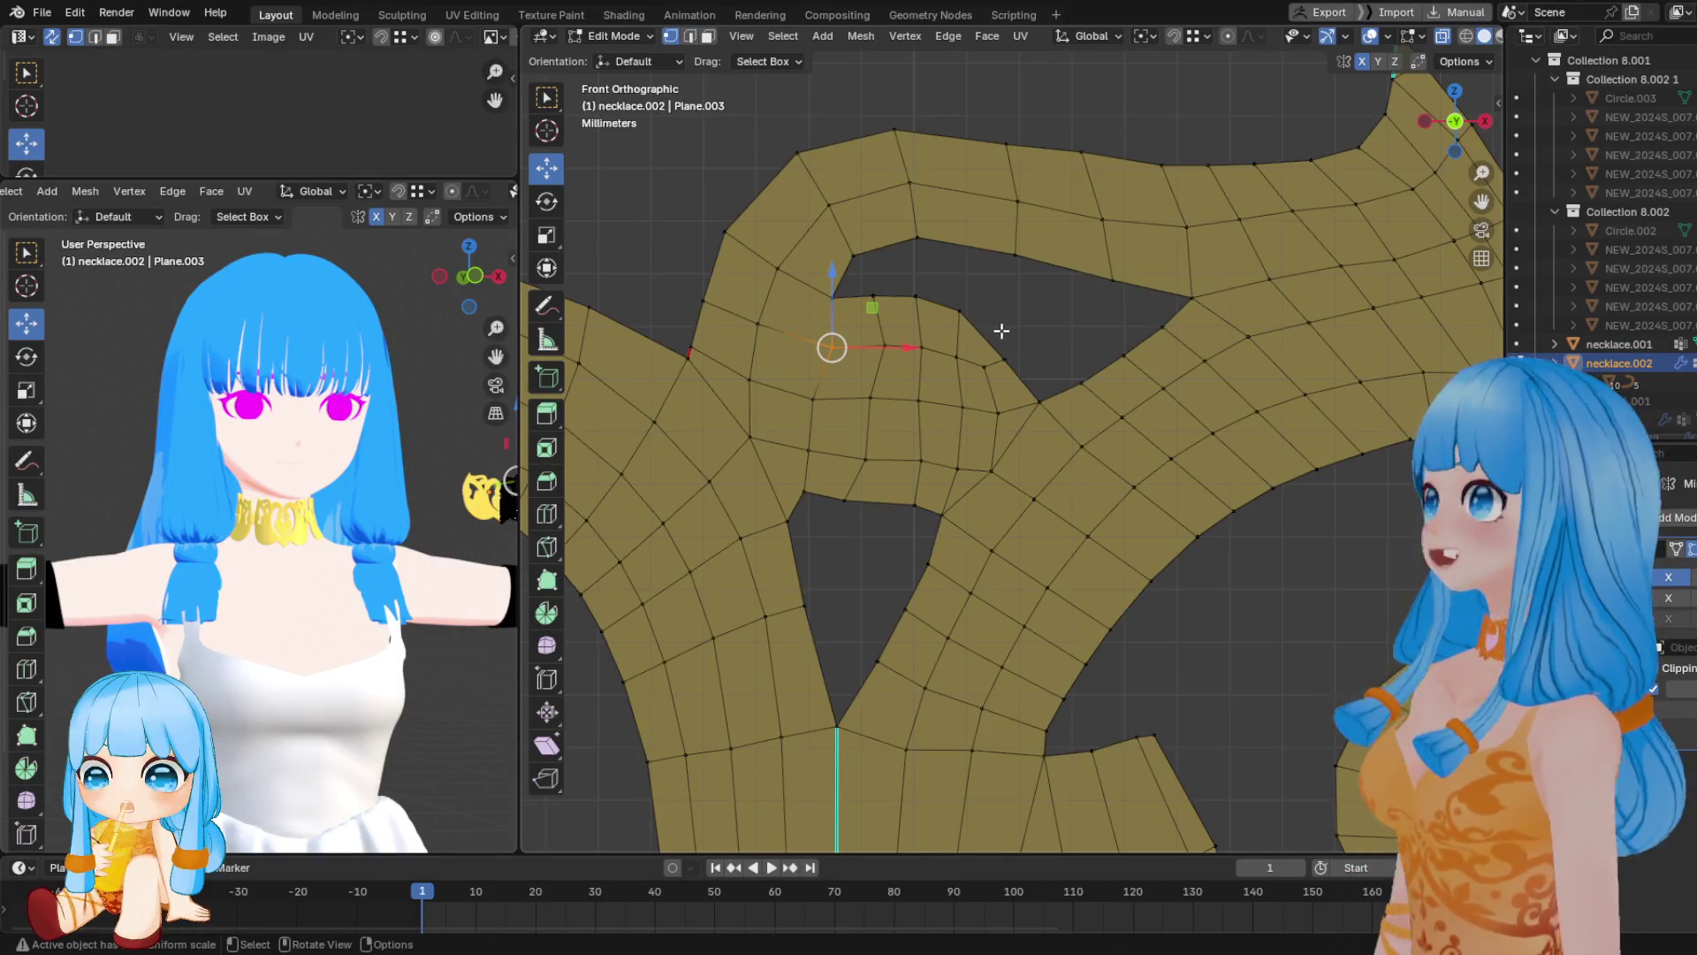
click(984, 365)
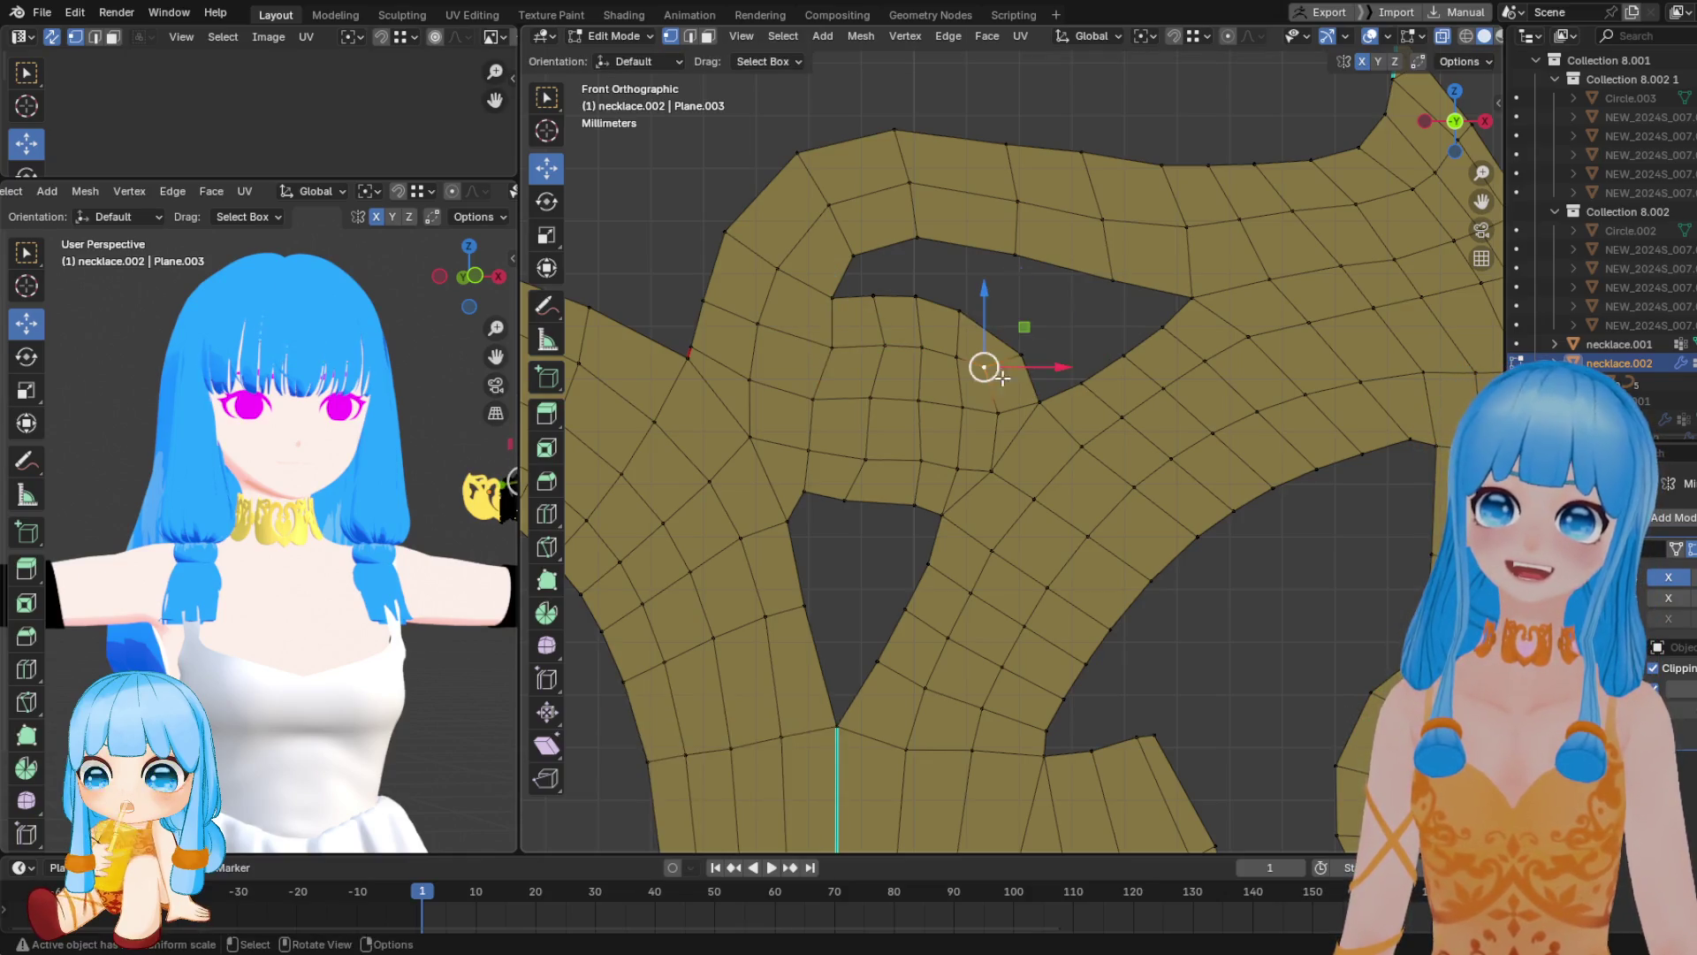
click(690, 355)
drag(701, 371, 701, 378)
click(752, 387)
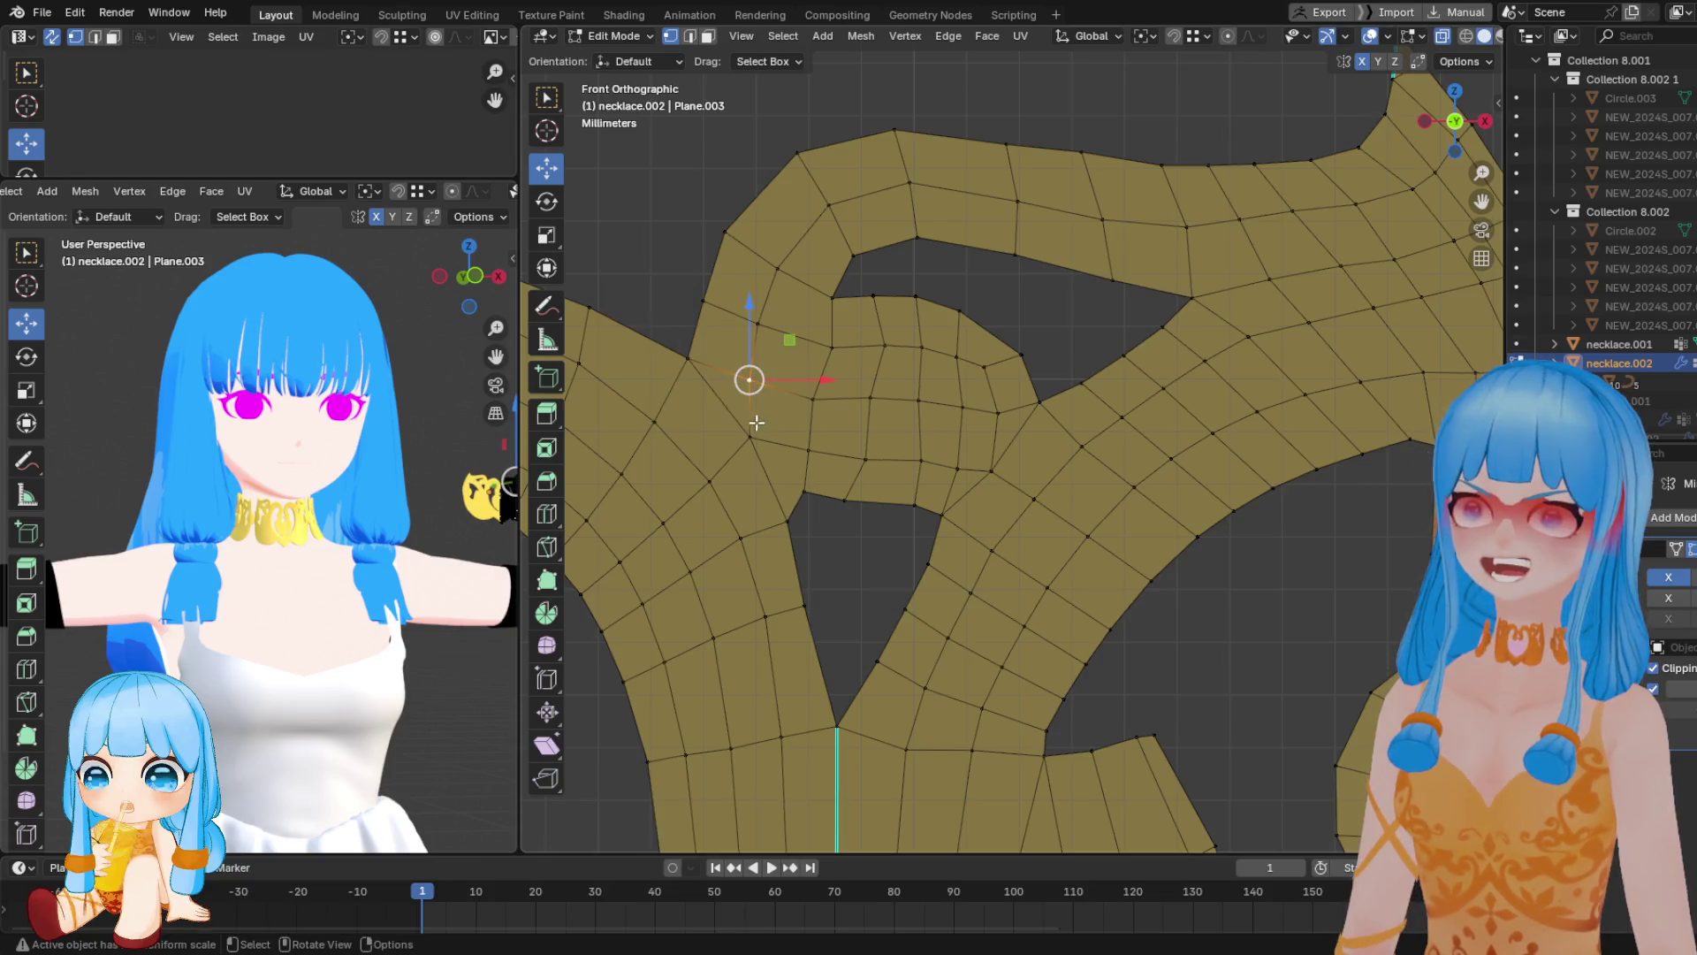
Merge the first stray vertex pairs at the left strand junction using At Last
click(998, 412)
shift+click(991, 471)
key(m)
click(938, 466)
click(958, 469)
key(m)
click(966, 415)
click(917, 459)
shift+click(870, 404)
key(m)
Merge the remaining stray vertices down to the lower junction vertex, then enter Sculpt Mode
click(870, 404)
click(807, 450)
shift+click(810, 399)
key(m)
click(811, 399)
click(748, 380)
shift+click(752, 437)
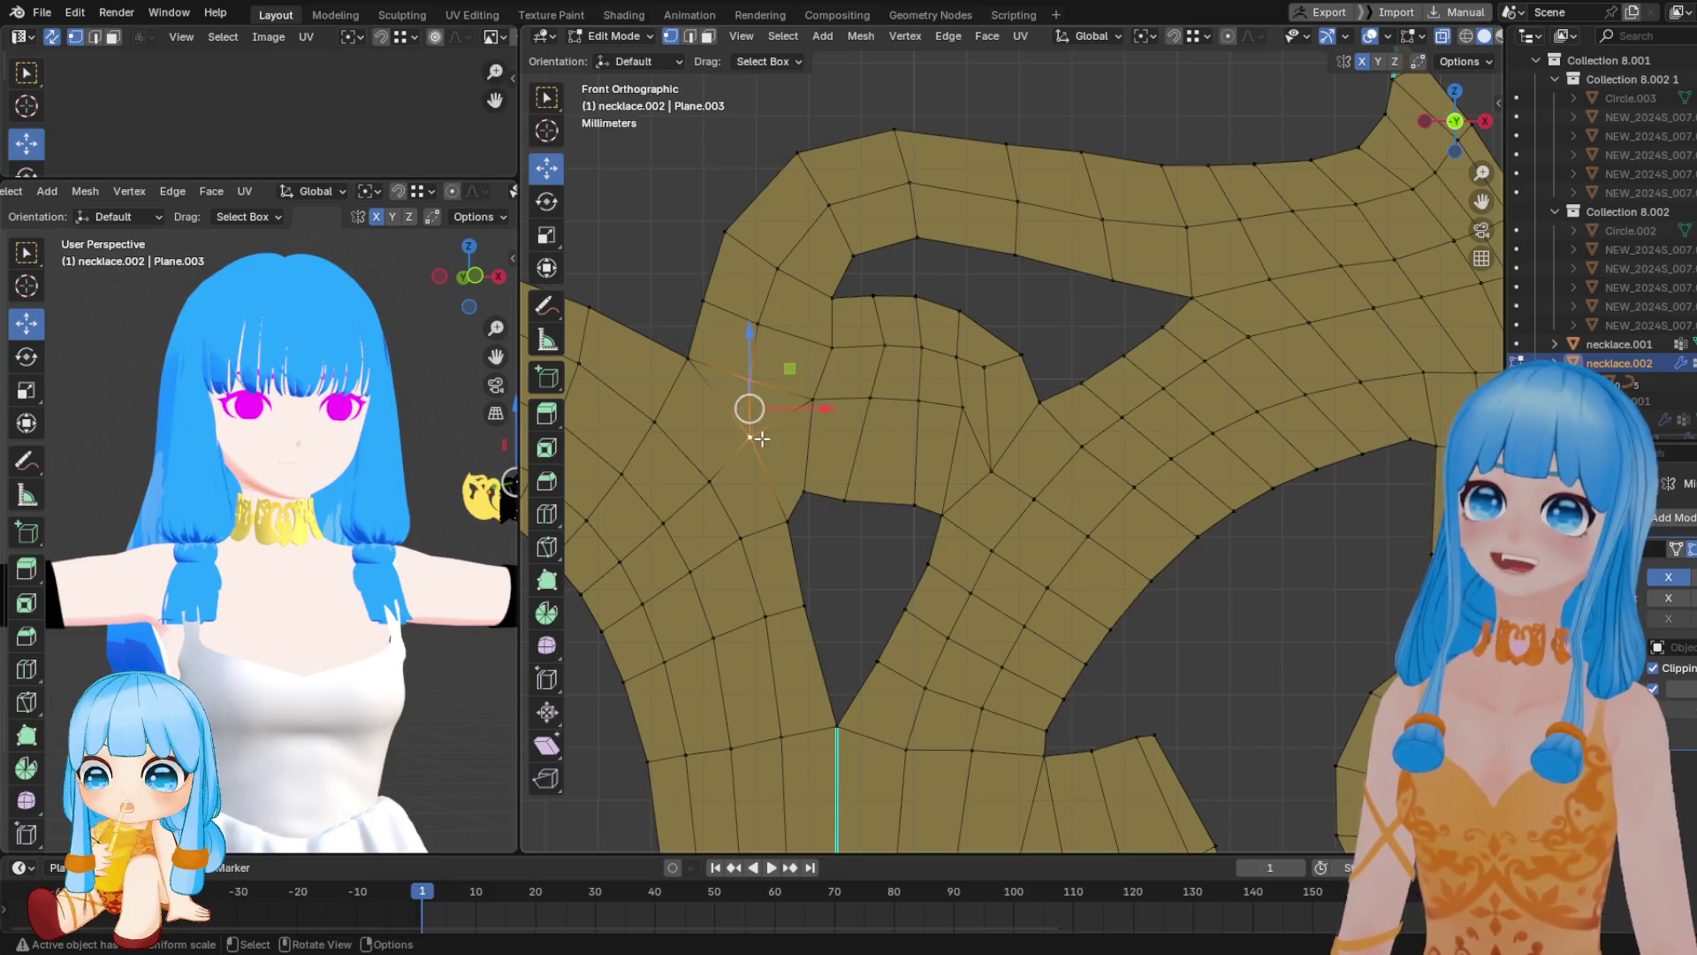
key(m)
key(ctrl+Tab)
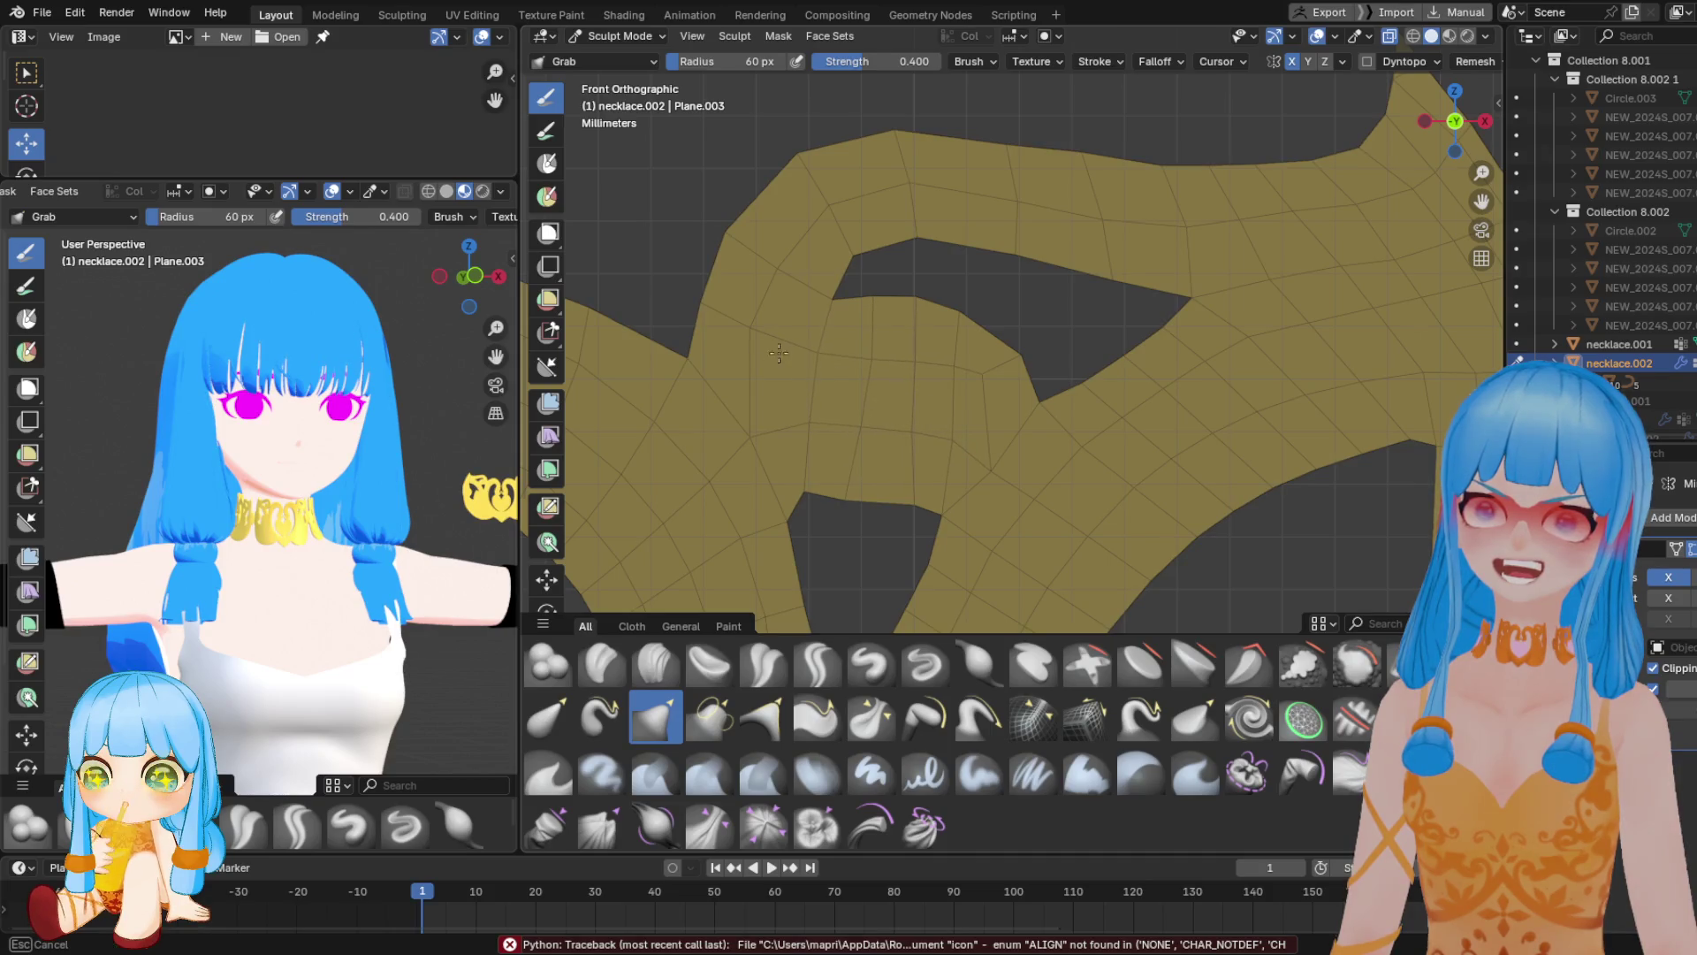
Grab-stroke the strand edges, upper-left edge and notch curve into smoother outlines
mouse_move(915, 473)
mouse_down()
mouse_move(841, 500)
mouse_move(884, 511)
mouse_up()
shift+middle_drag(884, 511, 897, 392)
mouse_move(965, 473)
mouse_down()
mouse_move(914, 490)
mouse_move(895, 549)
mouse_move(948, 581)
mouse_up()
shift+middle_drag(992, 524, 771, 237)
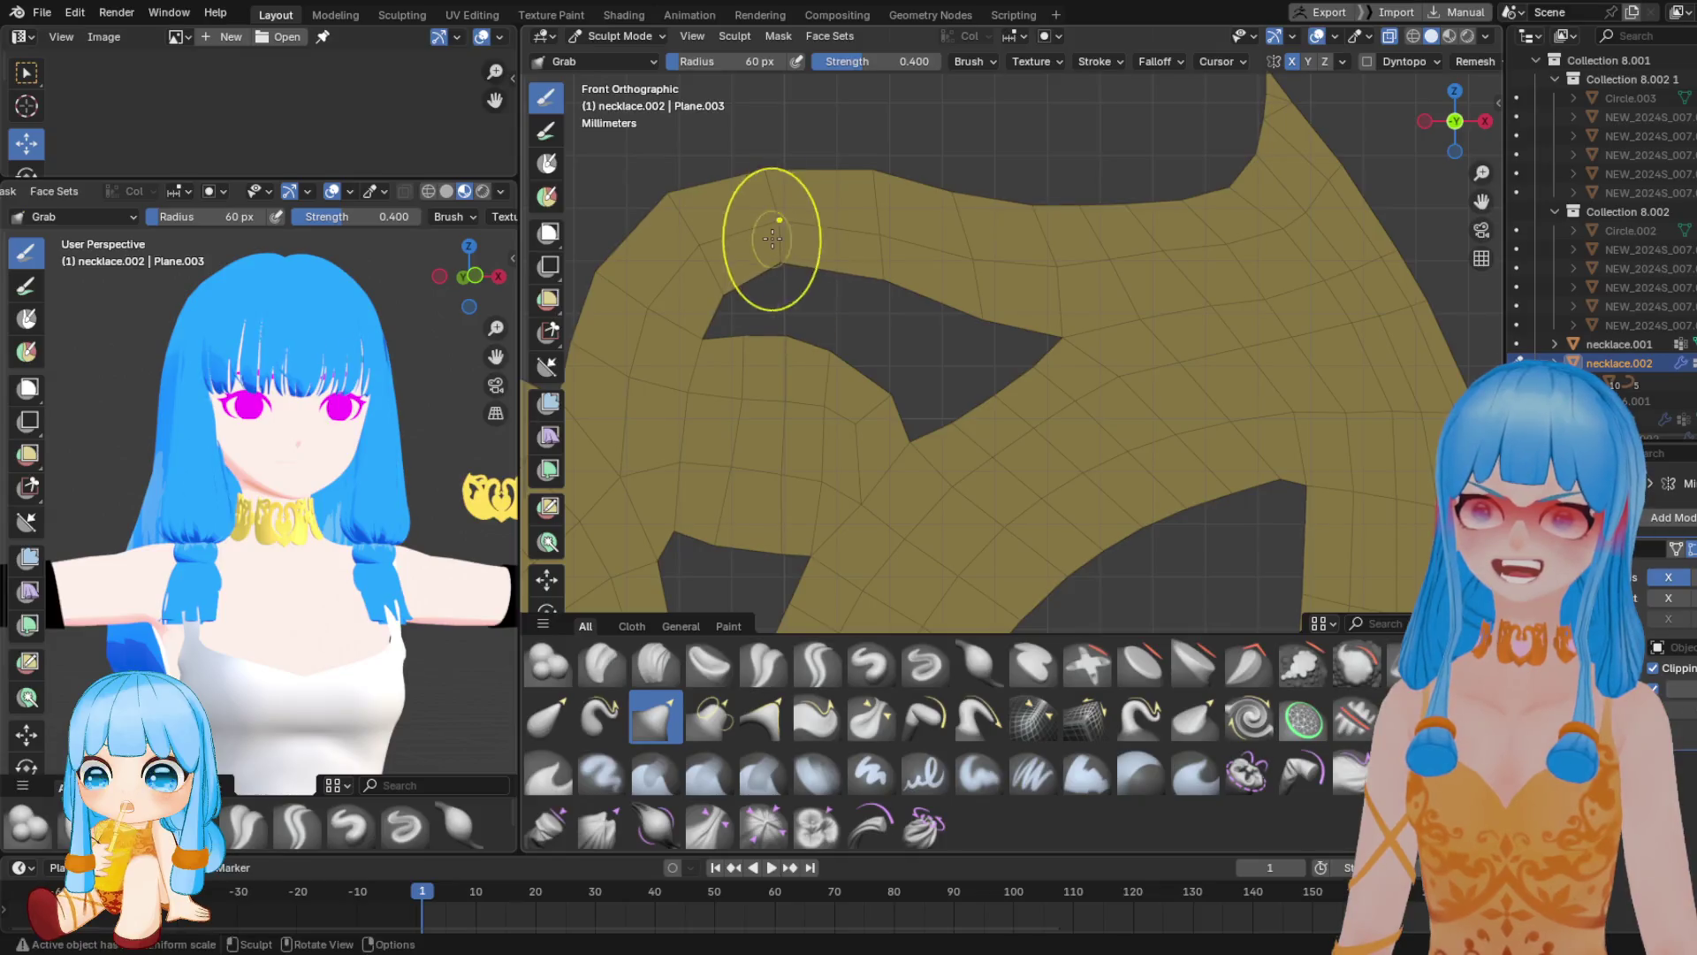
mouse_move(778, 191)
mouse_down()
mouse_move(719, 265)
mouse_move(676, 252)
mouse_move(672, 267)
mouse_up()
shift+middle_drag(637, 333, 839, 346)
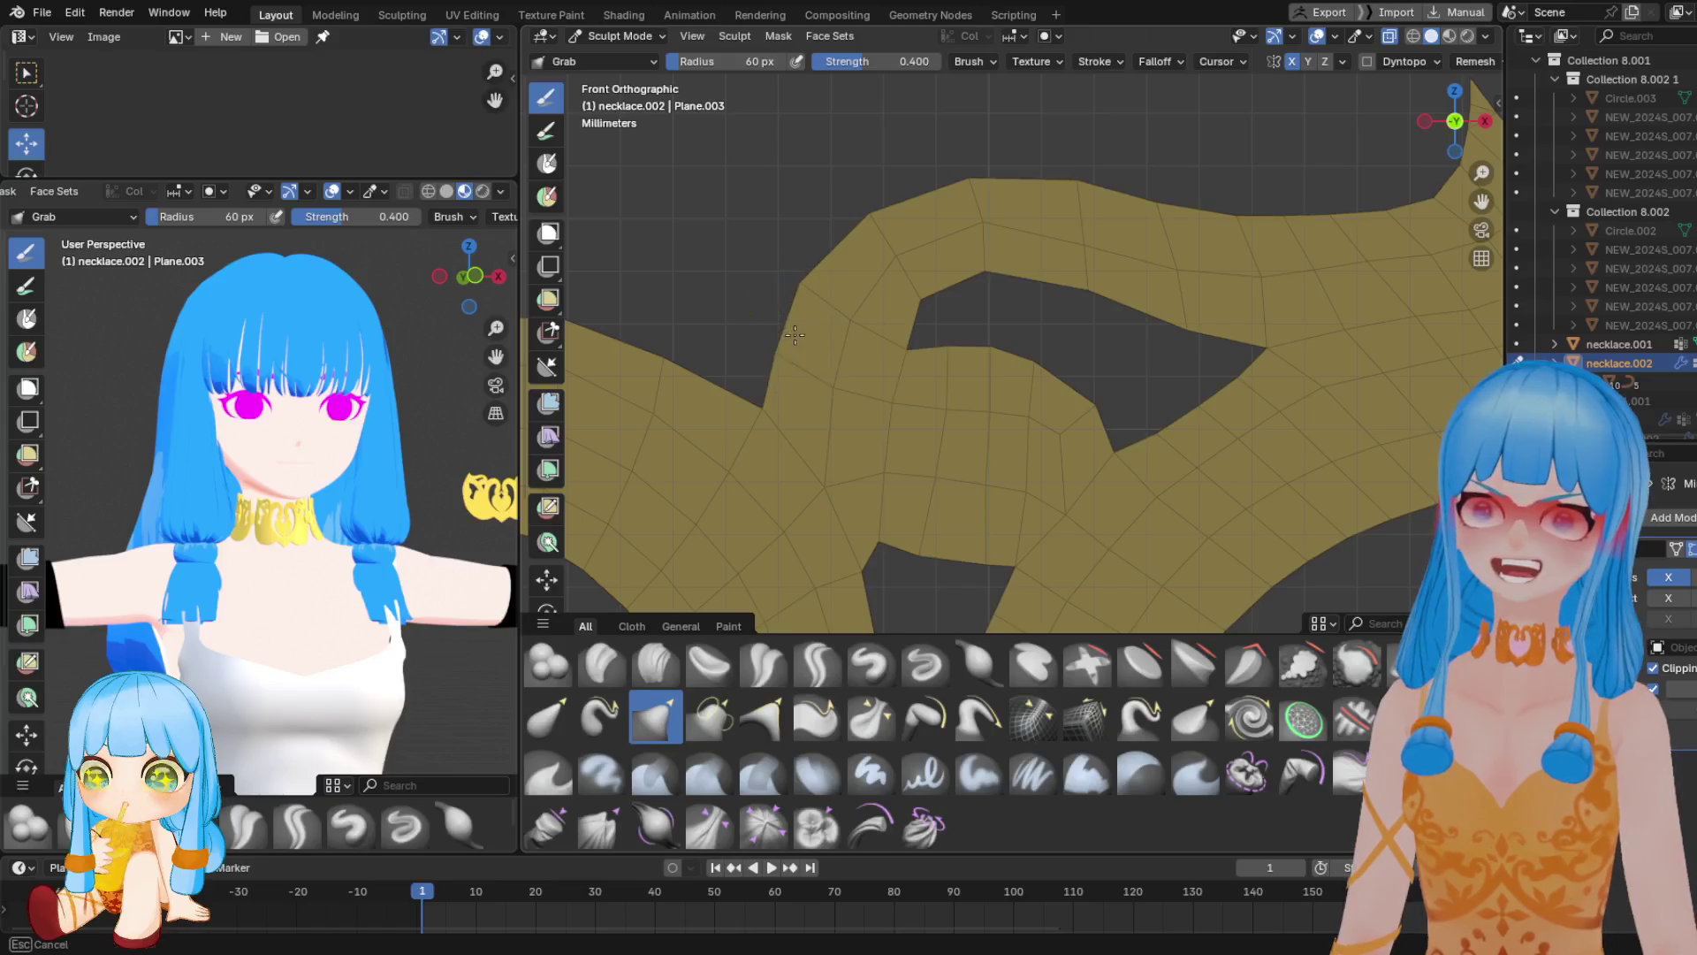
drag(778, 358, 797, 314)
shift+middle_drag(877, 285, 687, 314)
drag(973, 284, 973, 232)
shift+middle_drag(967, 225, 760, 270)
drag(1033, 283, 1043, 268)
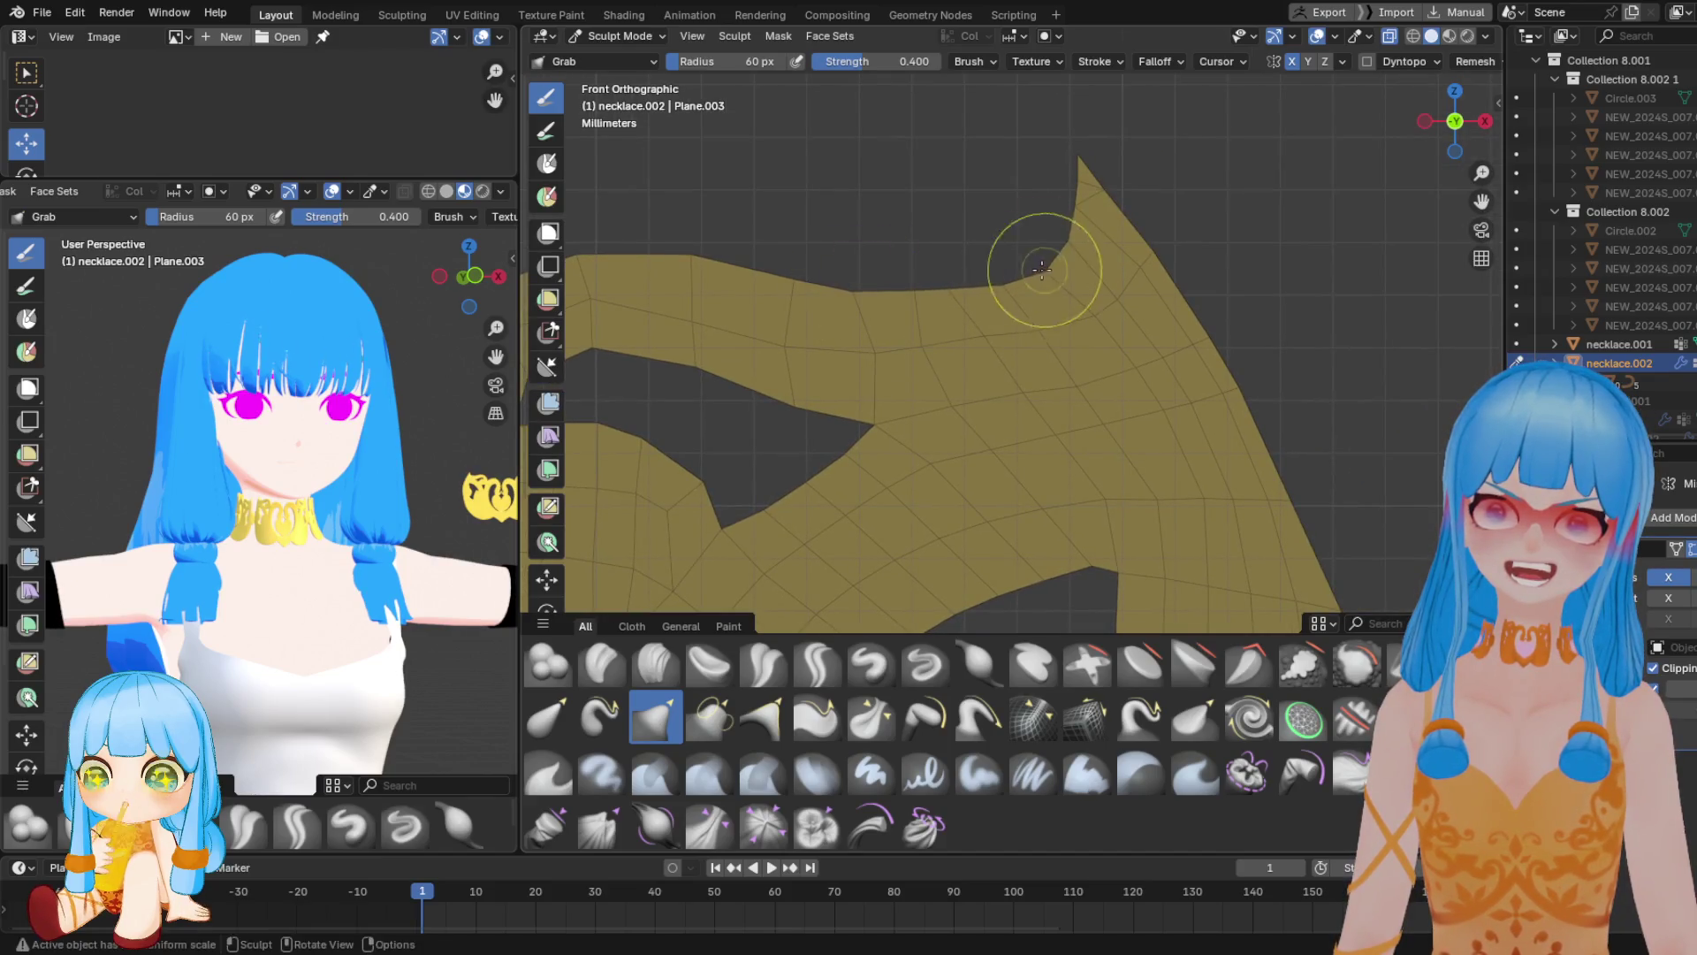
scroll(1034, 503, down, 3)
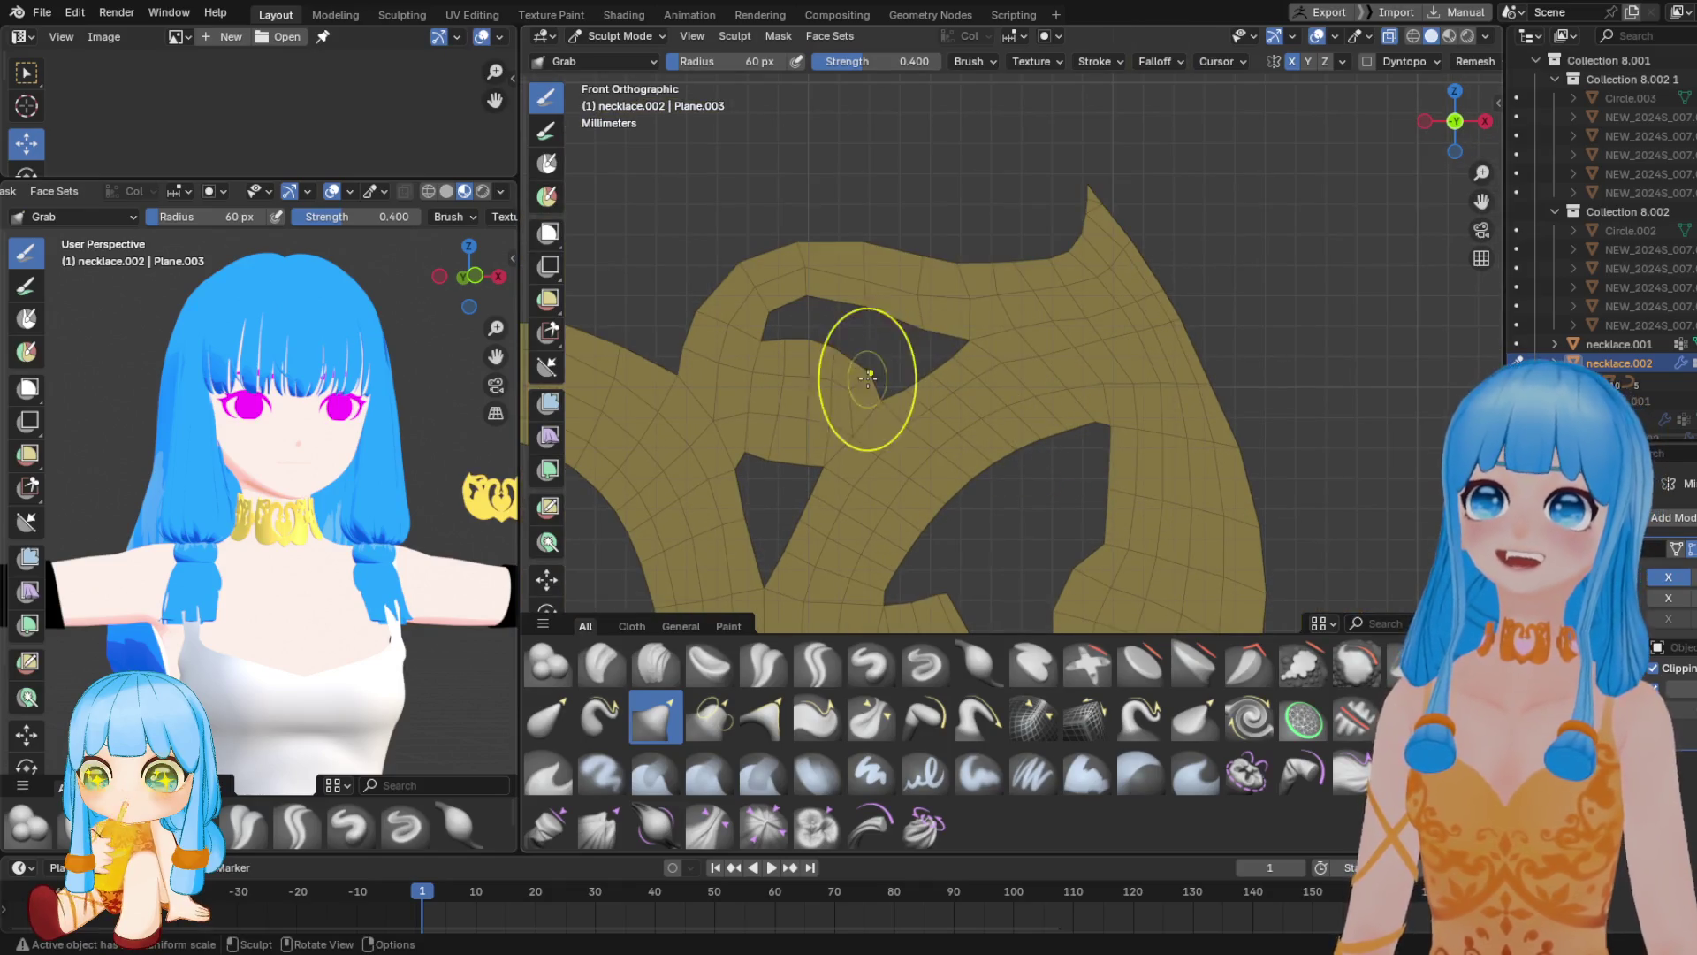
Lower the Grab radius to 44 px, reshape the pendant's top band, and return to Edit Mode
drag(921, 320, 909, 301)
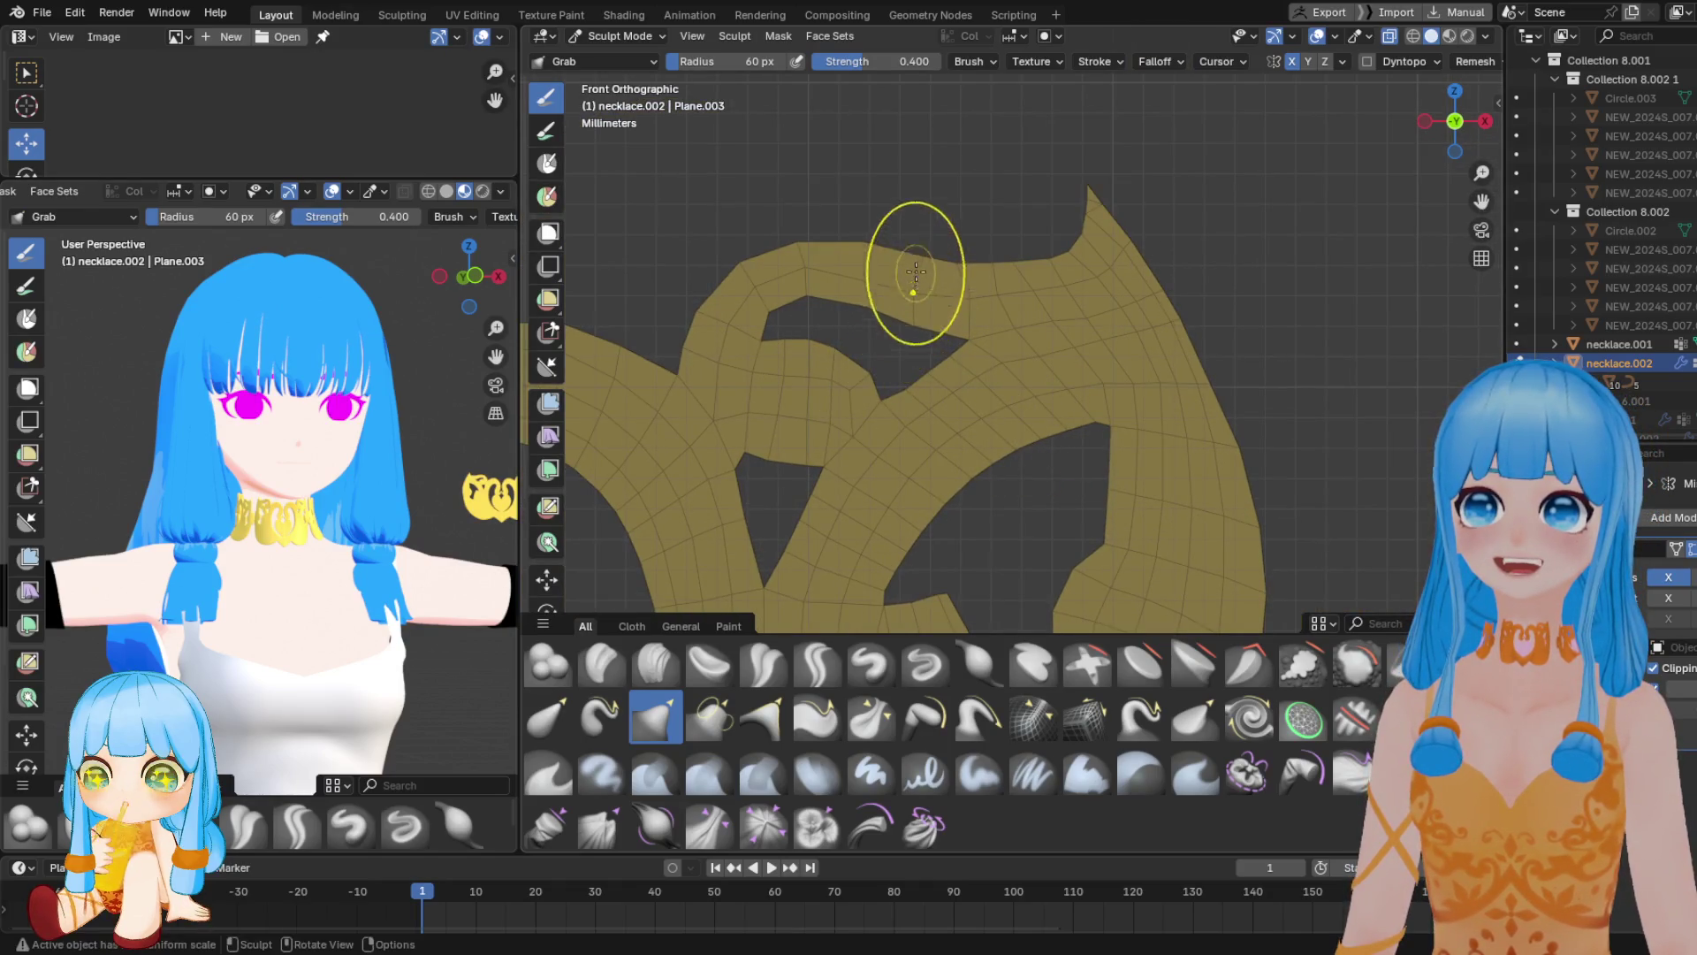
right_click(848, 237)
drag(826, 257, 766, 257)
mouse_move(902, 258)
mouse_down()
mouse_move(968, 291)
mouse_move(1016, 284)
mouse_up()
key(Tab)
In edge select mode, select the top band's edge loop and dissolve it
shift+middle_drag(1056, 397, 1011, 441)
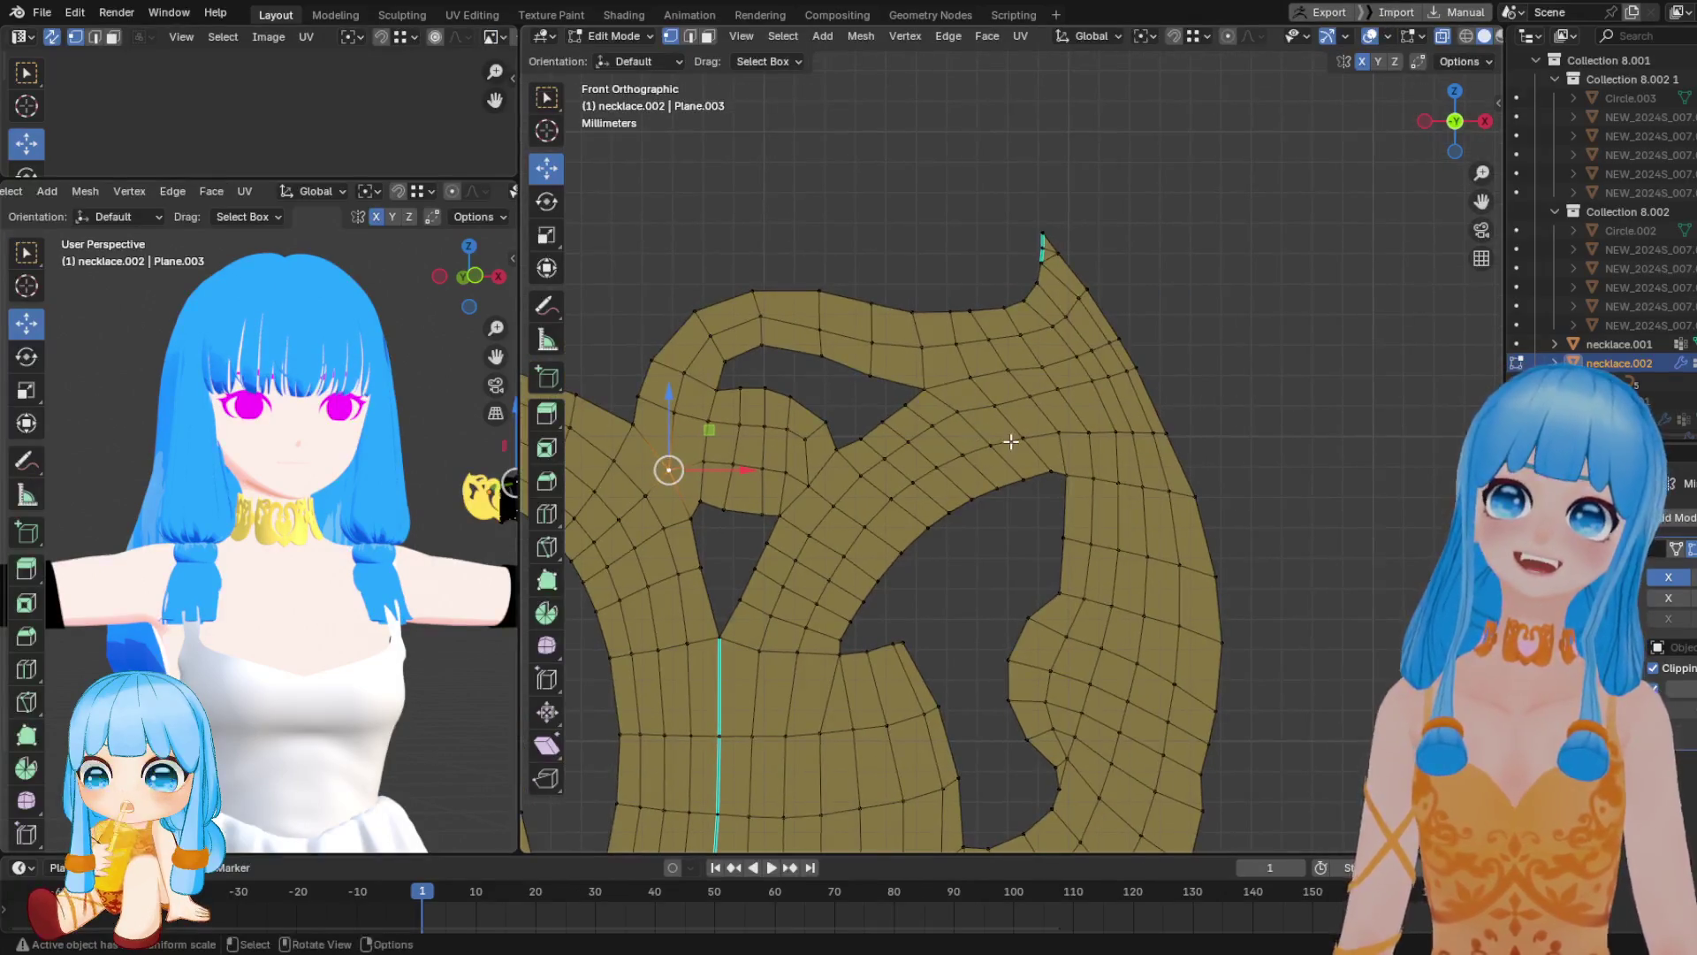
key(2)
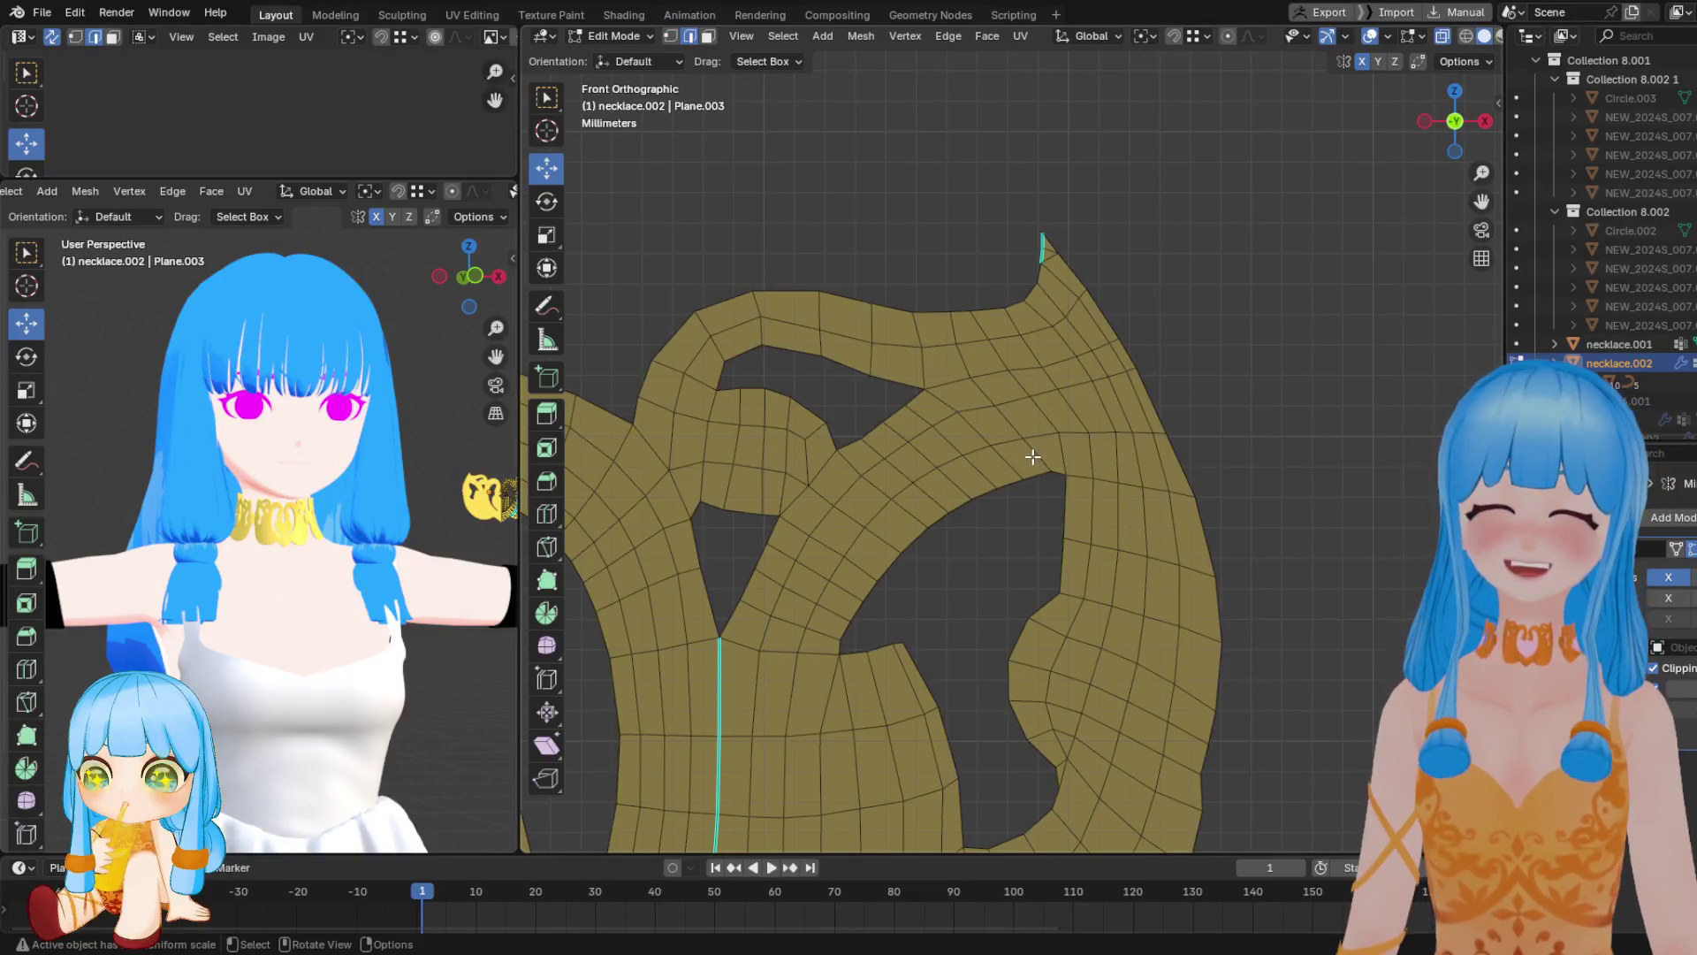
alt+click(965, 340)
key(ctrl+x)
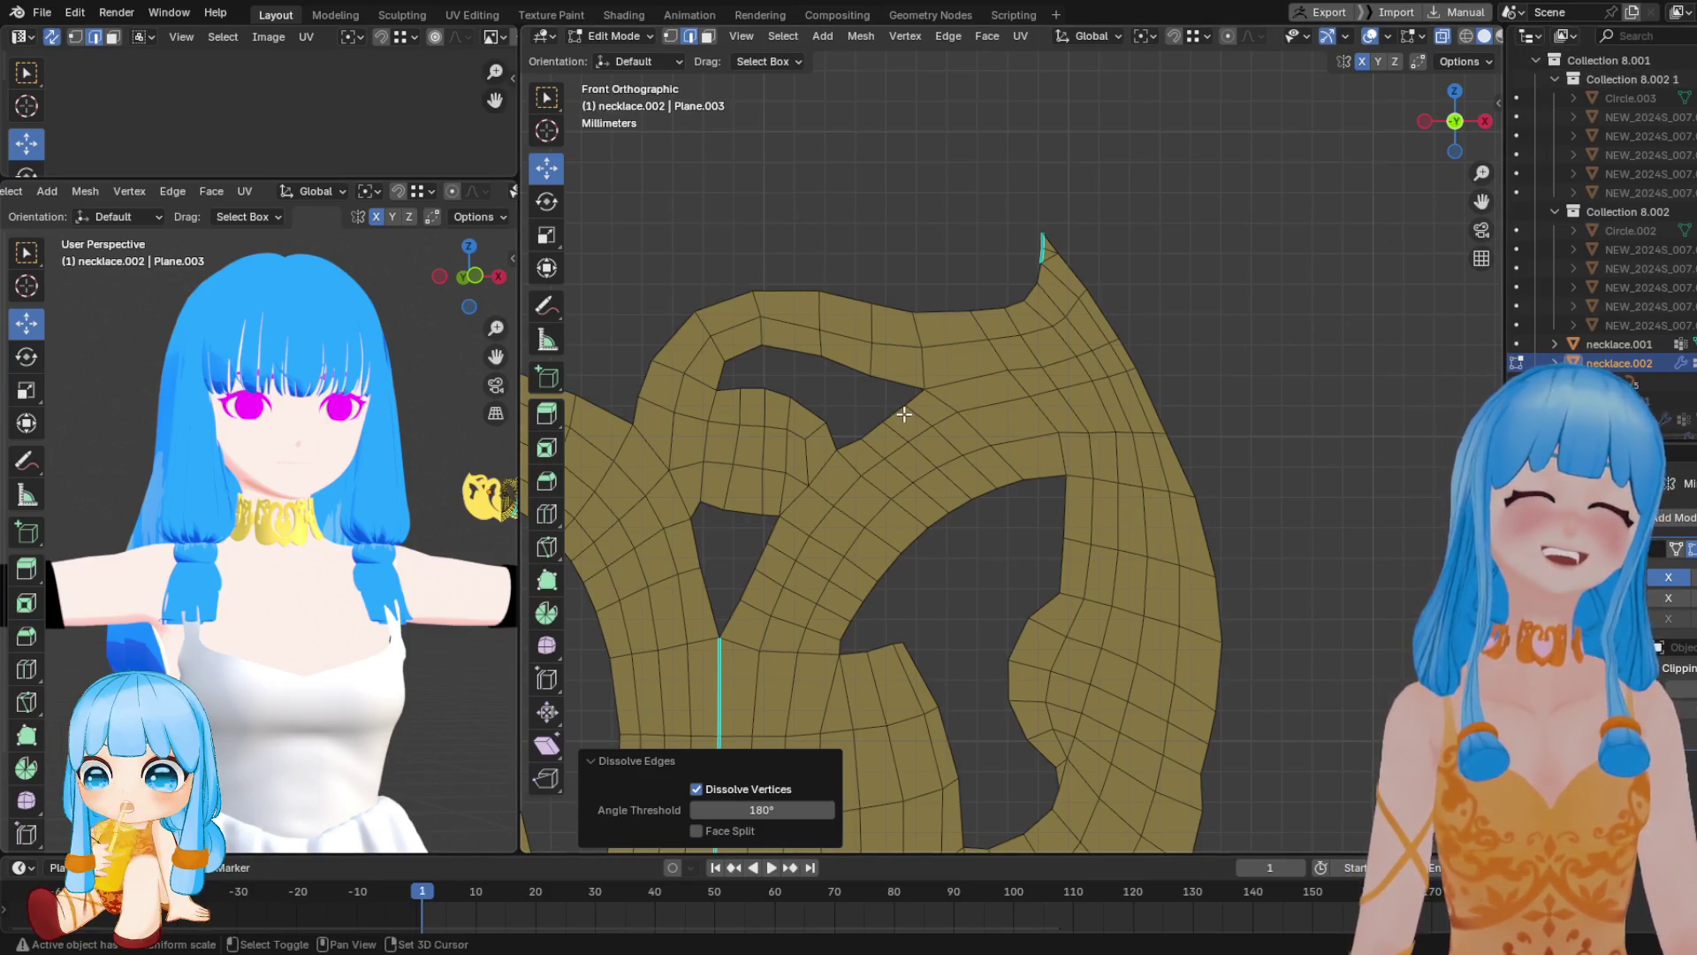
Dissolve the selected edges, then dissolve another redundant edge nearby
shift+middle_drag(1015, 347, 1054, 316)
scroll(1043, 398, up, 1)
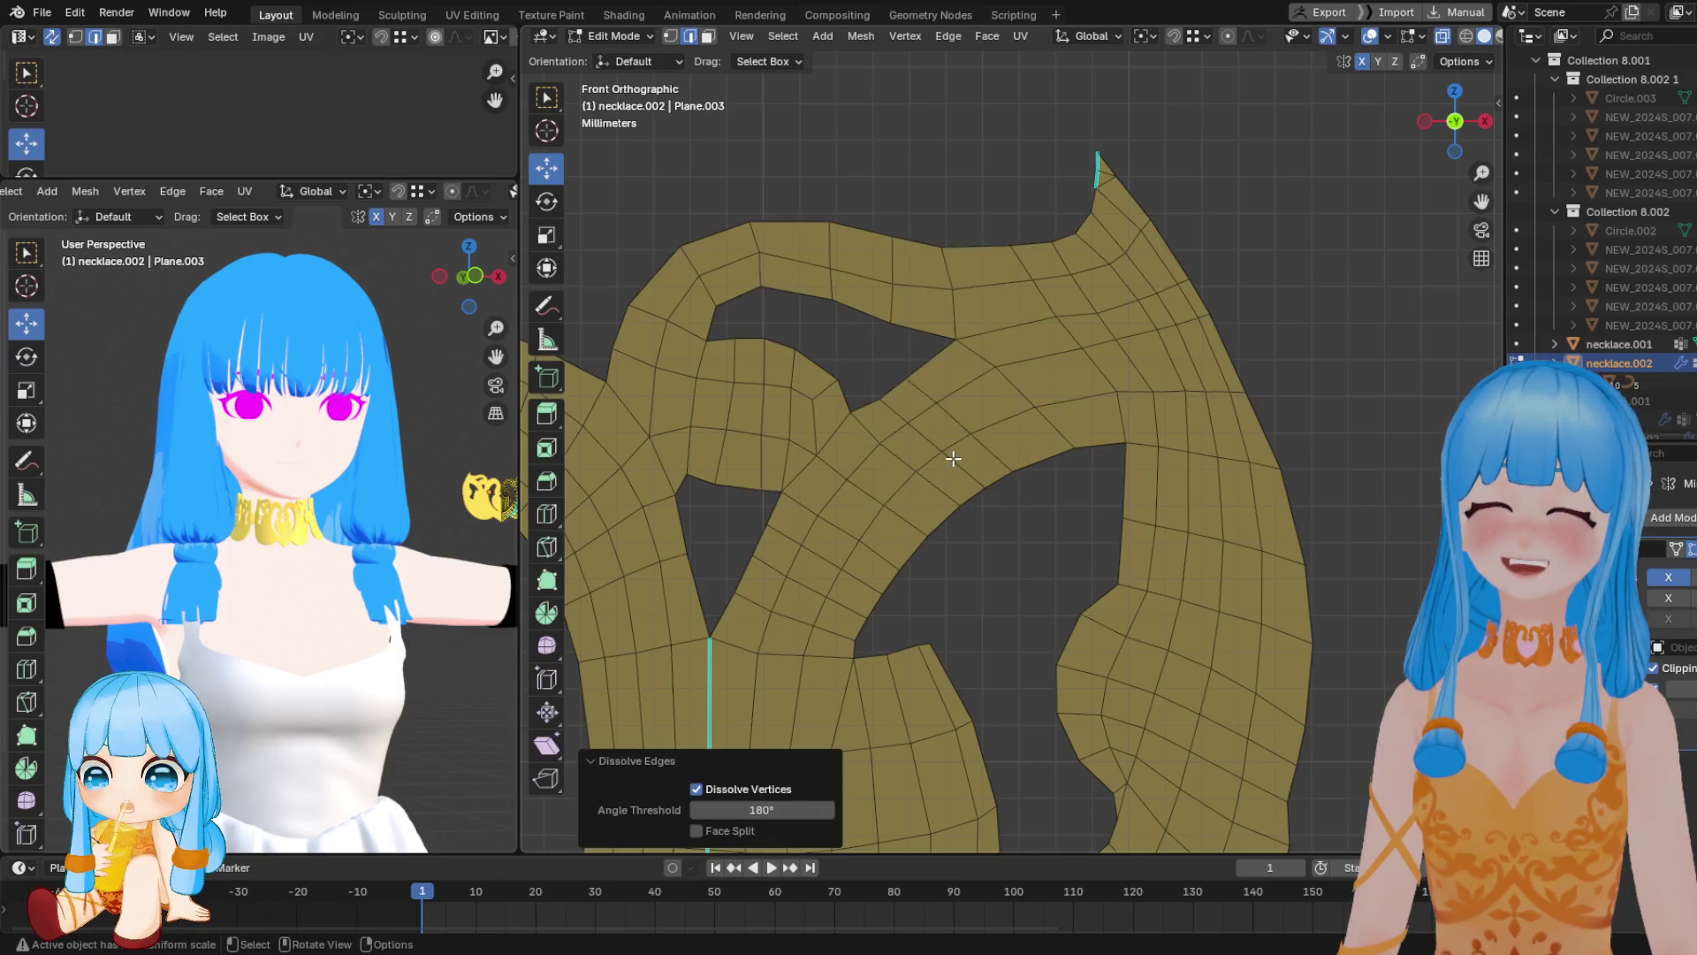
key(x)
click(948, 461)
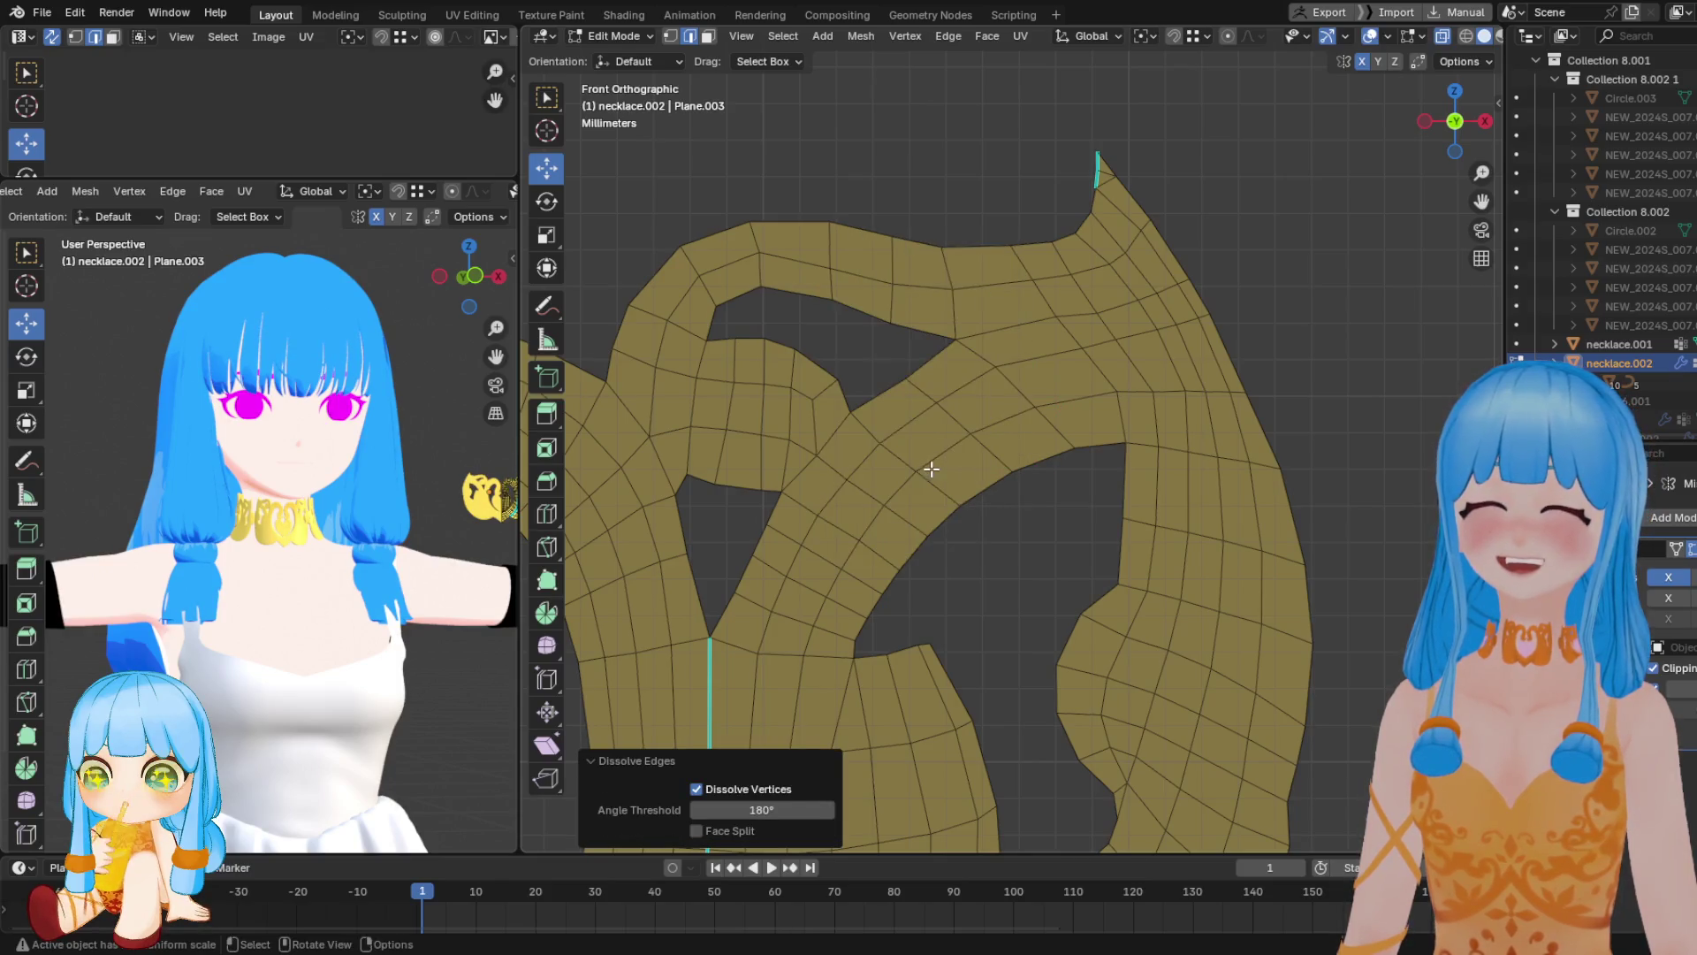
scroll(885, 525, up, 2)
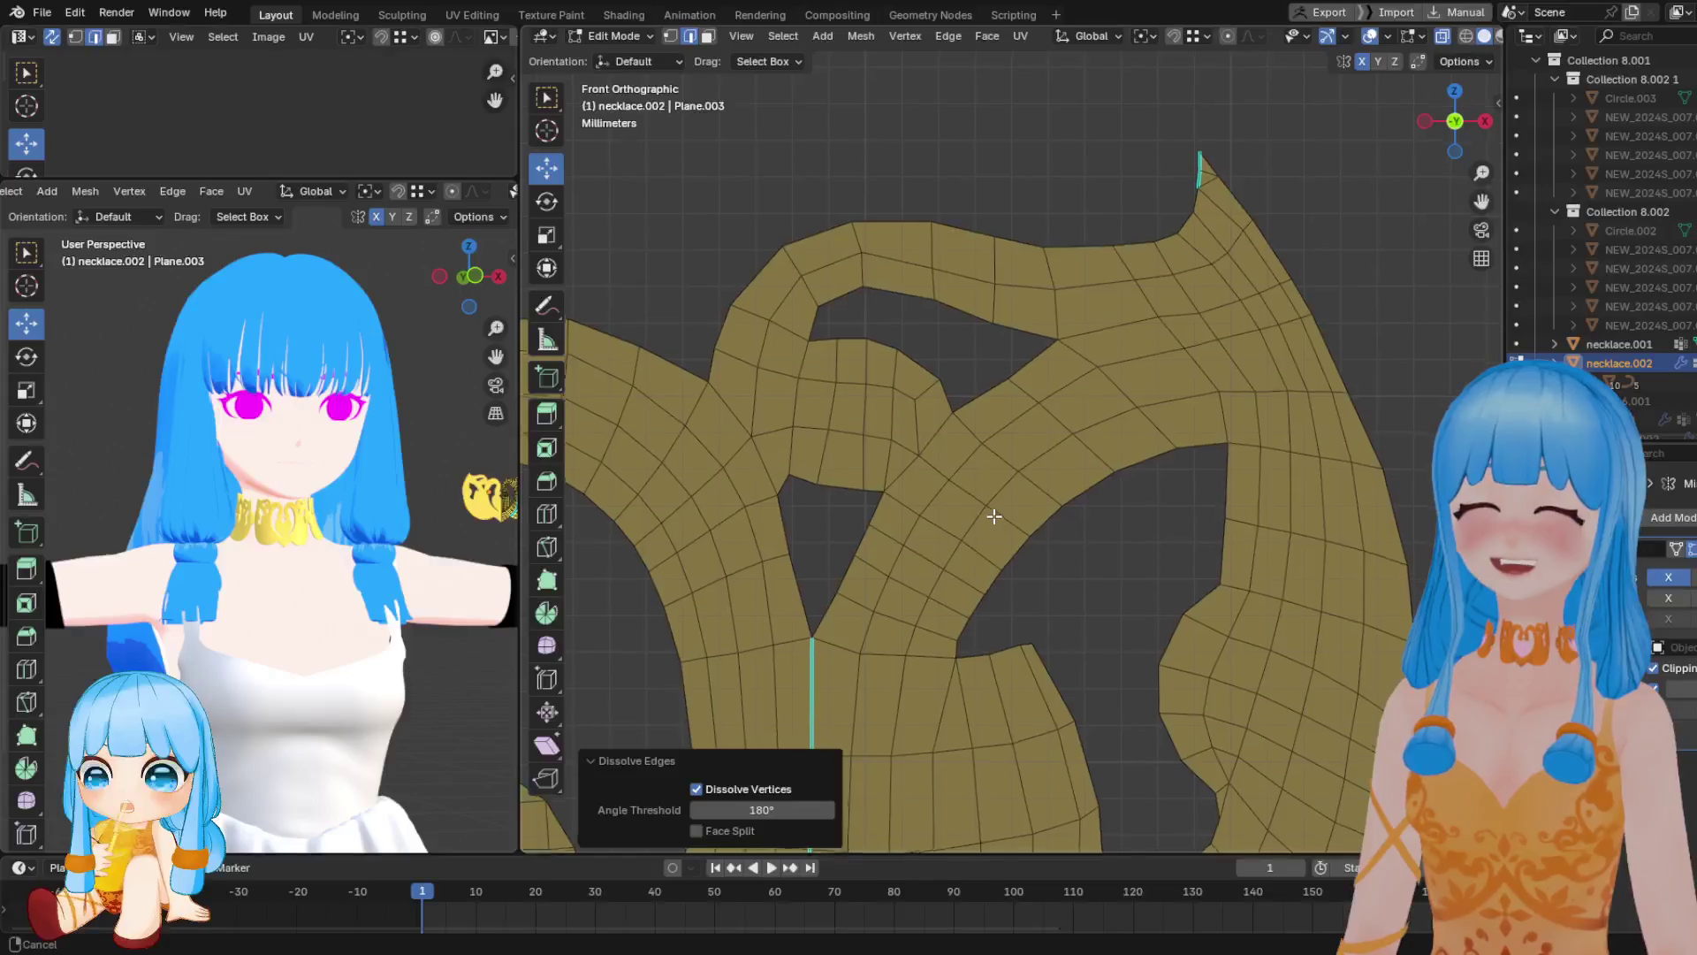
scroll(939, 519, down, 2)
click(937, 539)
key(x)
click(930, 557)
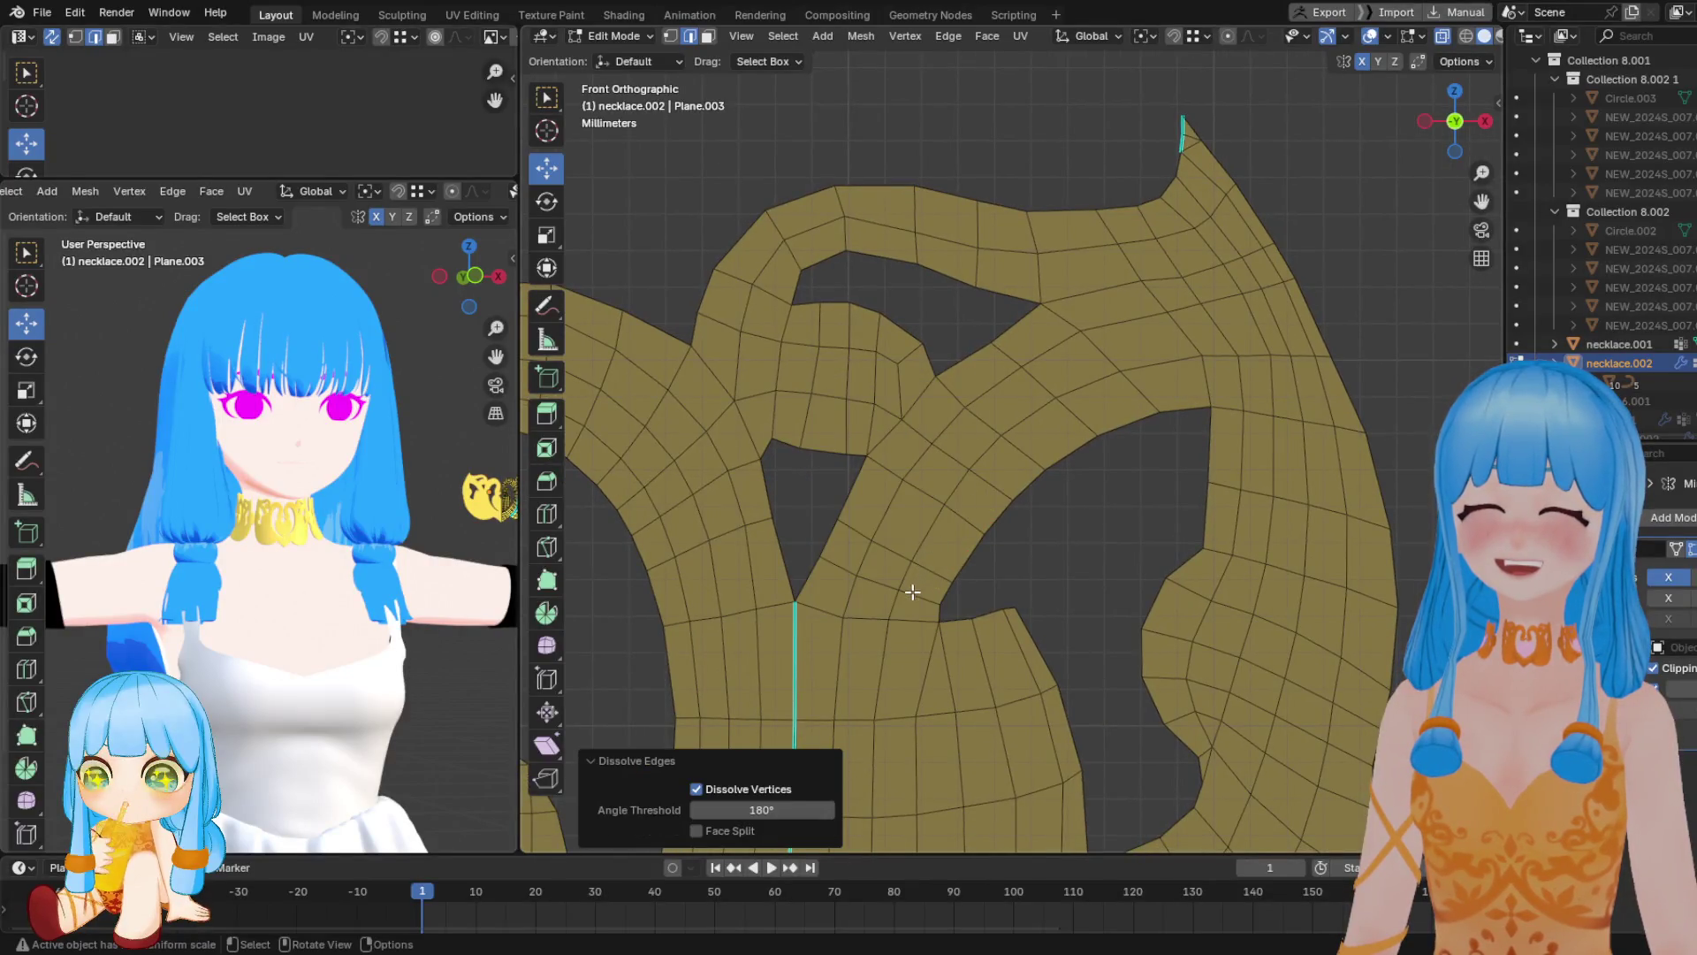
key(x)
click(910, 592)
Dissolve the edge loop running down the band and the pendant's outer edge loop
shift+middle_drag(911, 592, 797, 573)
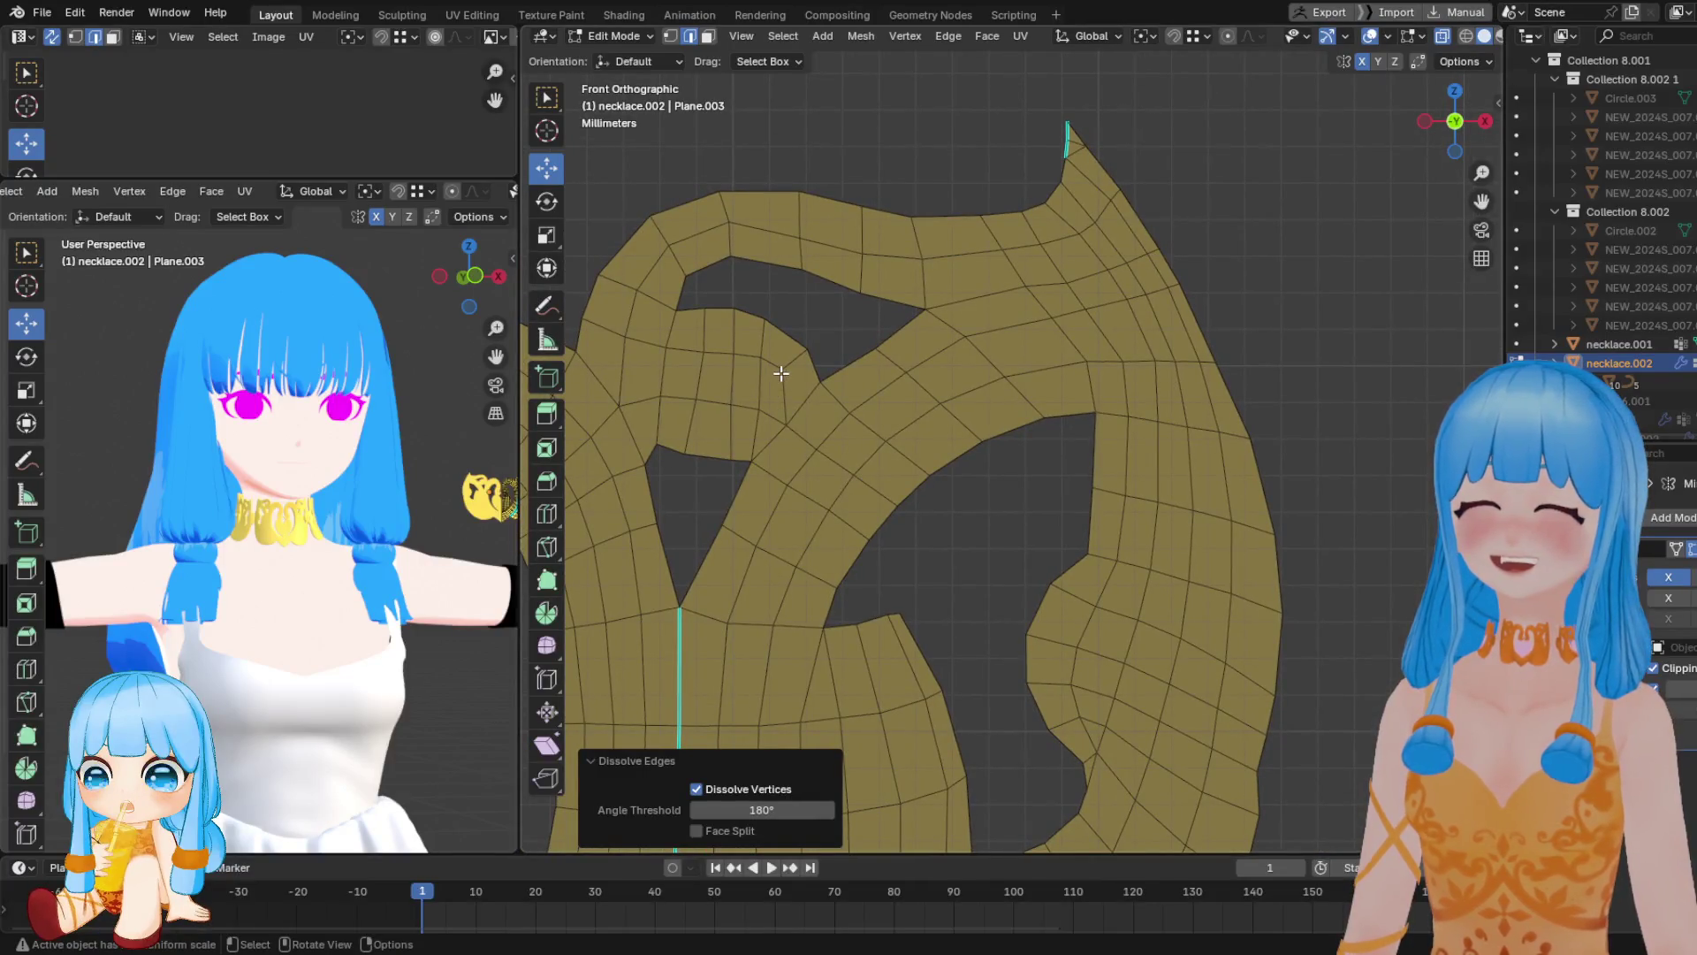
mouse_move(884, 384)
shift+middle_down()
mouse_move(967, 428)
mouse_move(1059, 405)
mouse_move(1050, 504)
mouse_move(1036, 492)
shift+middle_up()
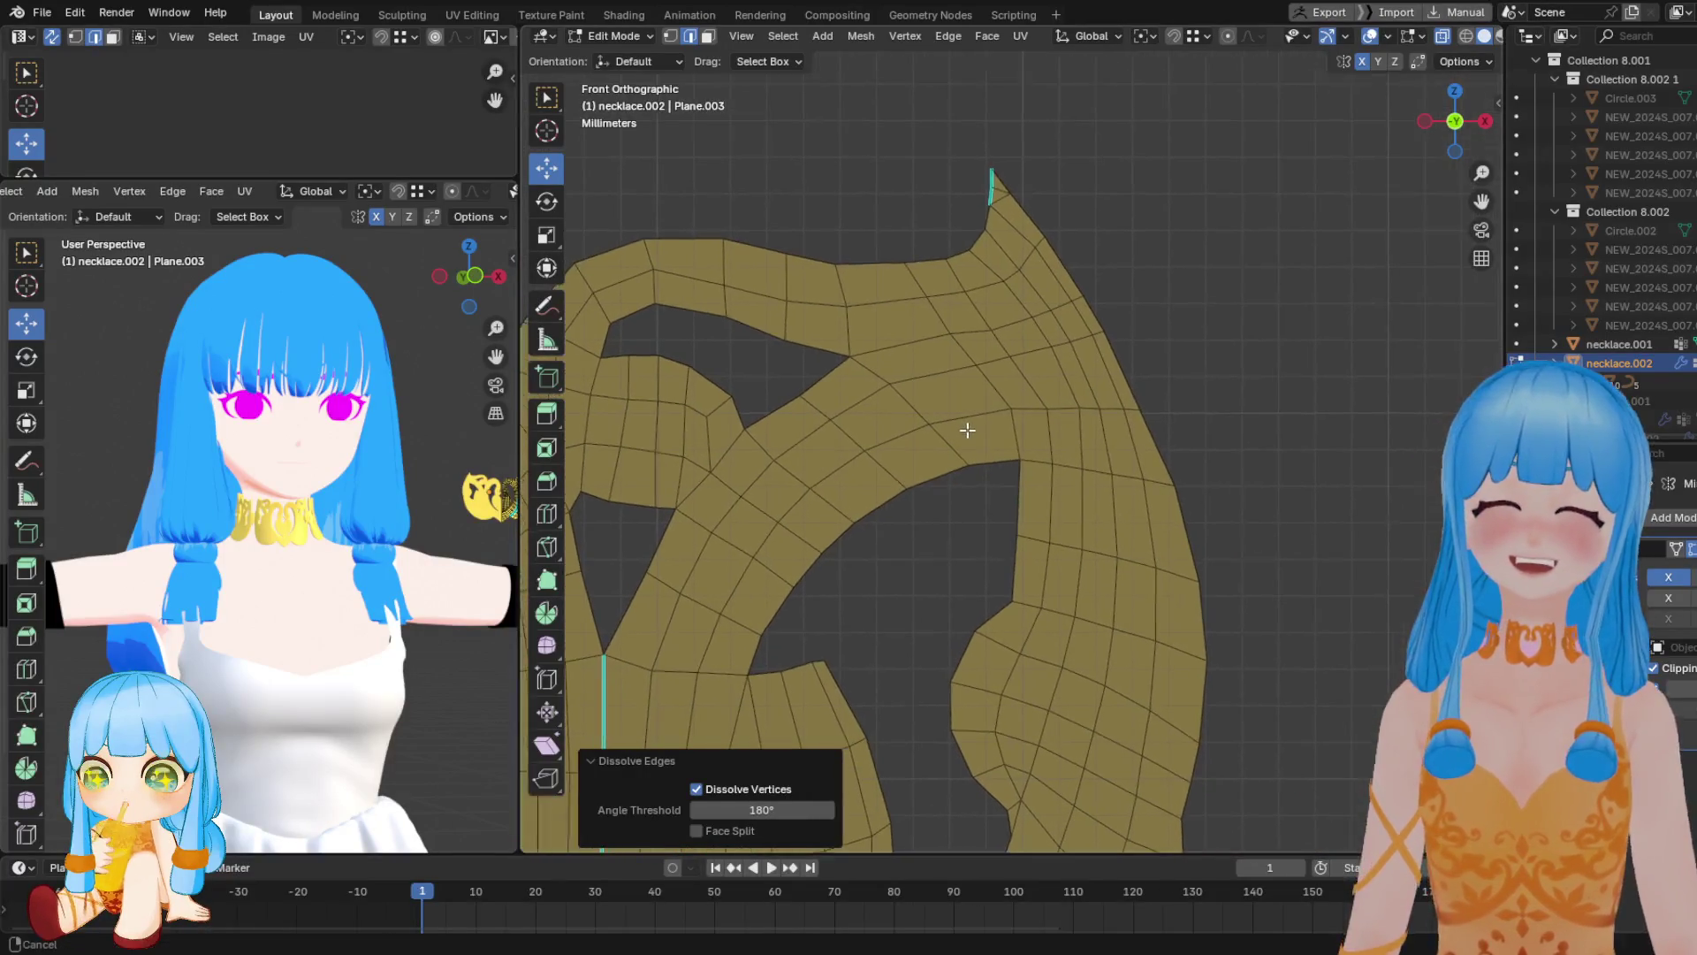
scroll(1053, 578, down, 2)
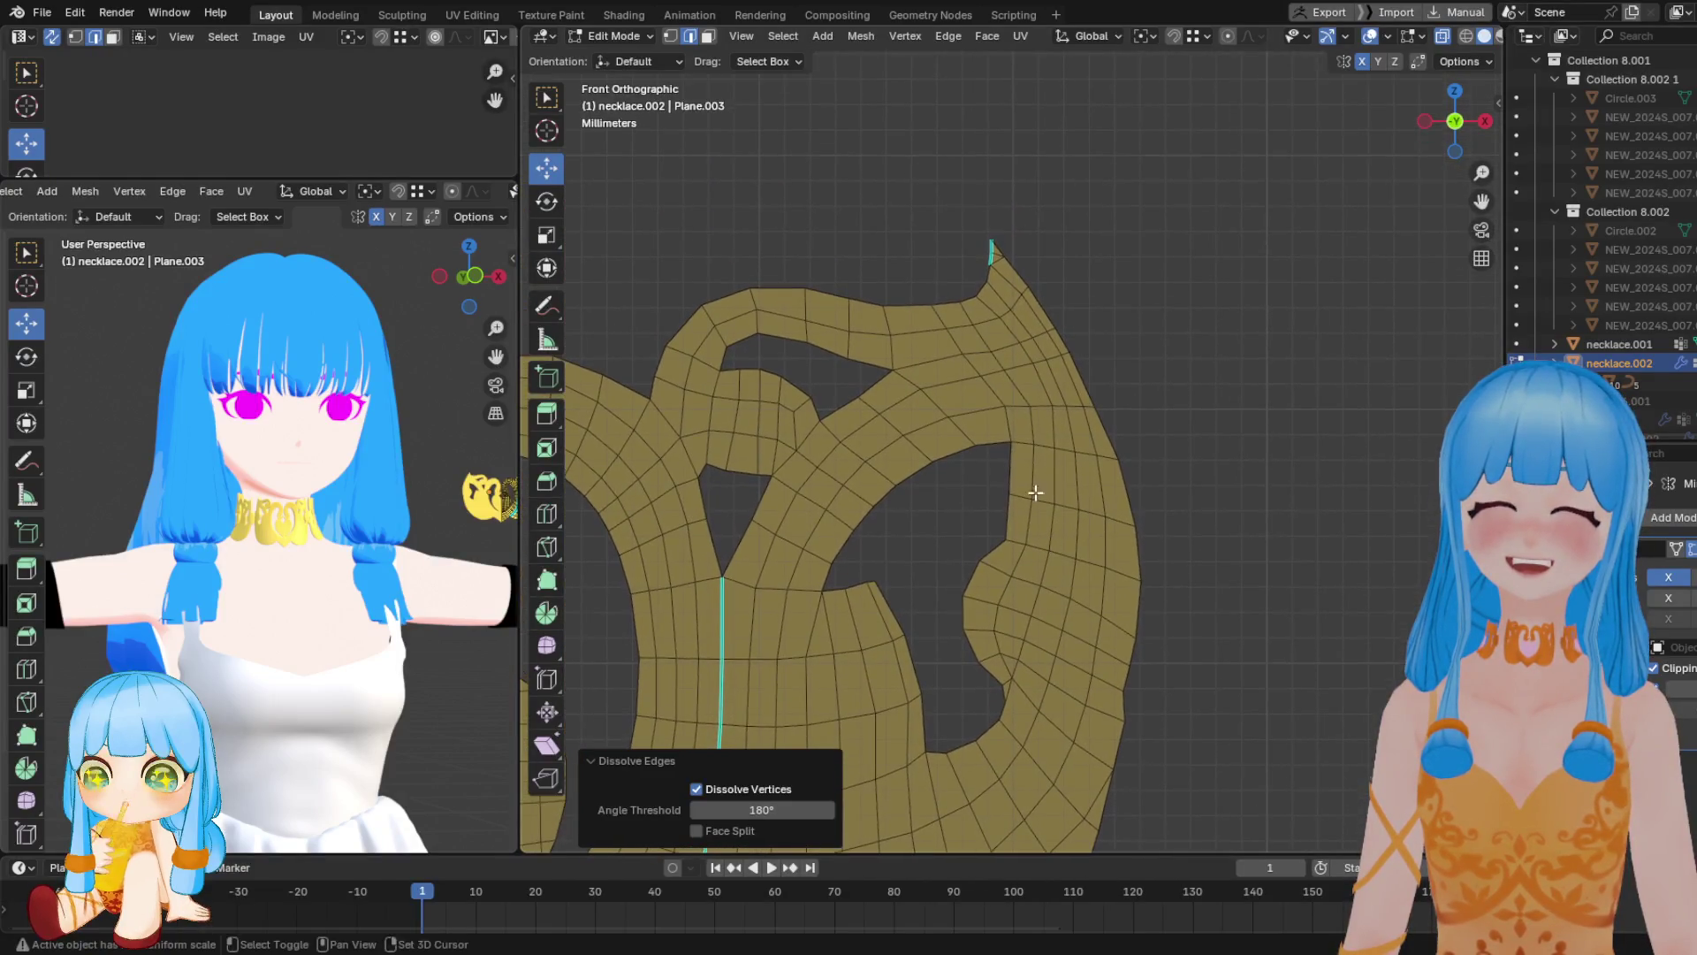
alt+click(966, 311)
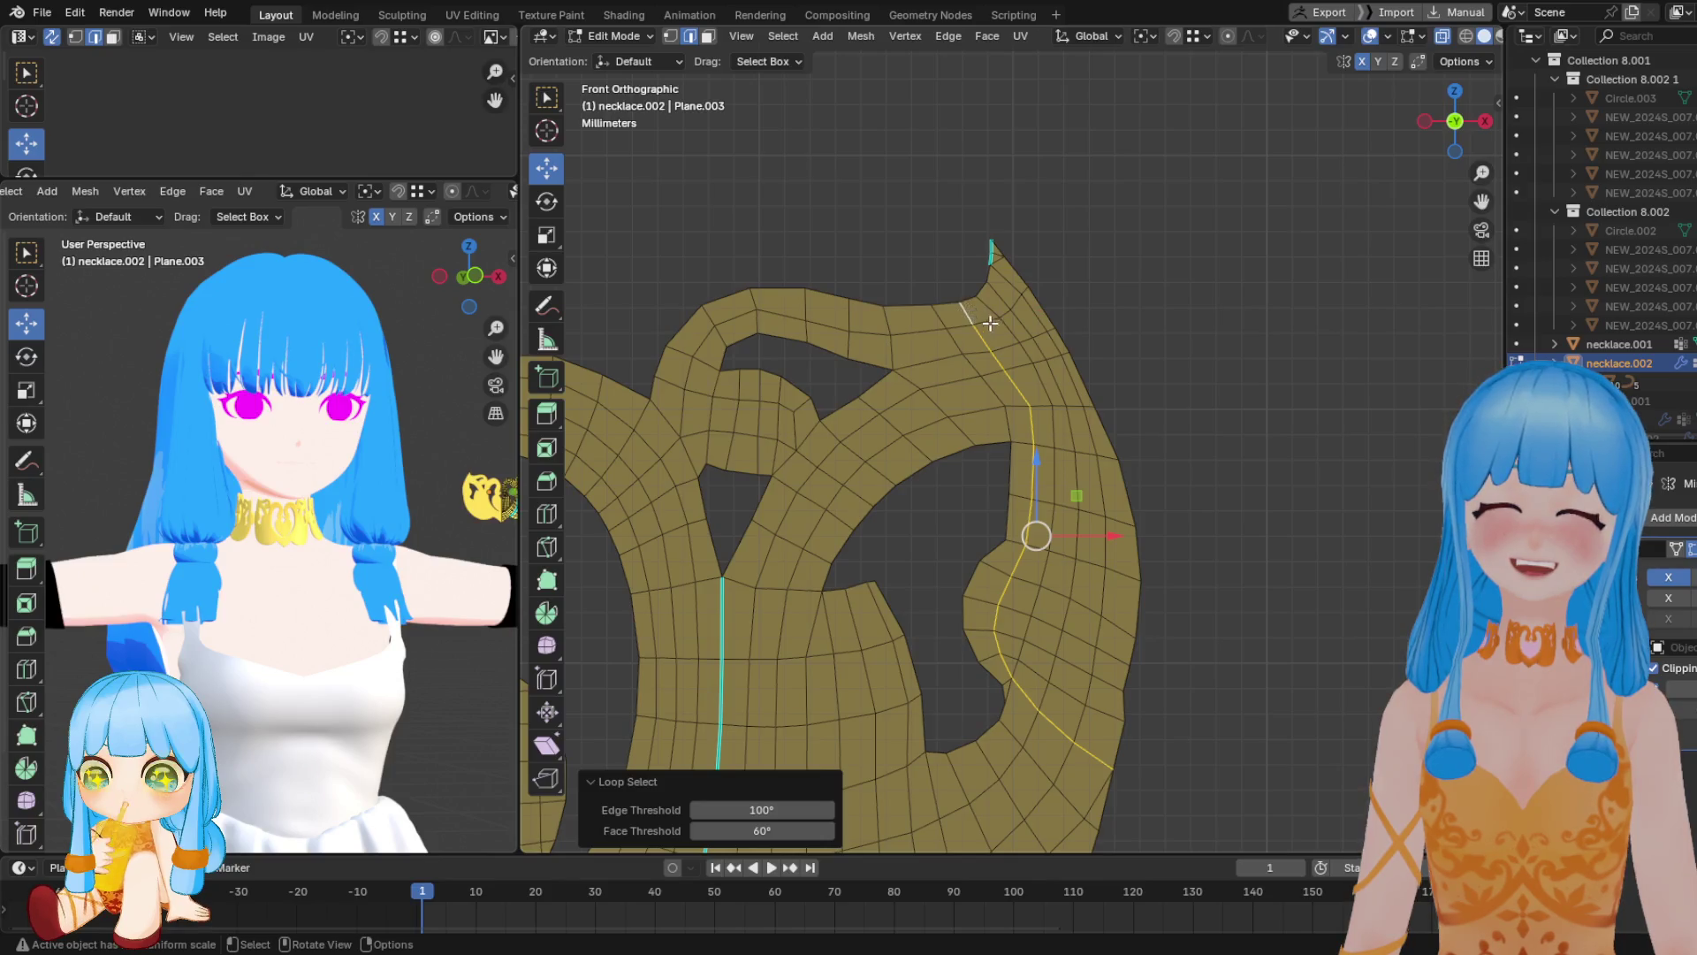
key(x)
click(992, 323)
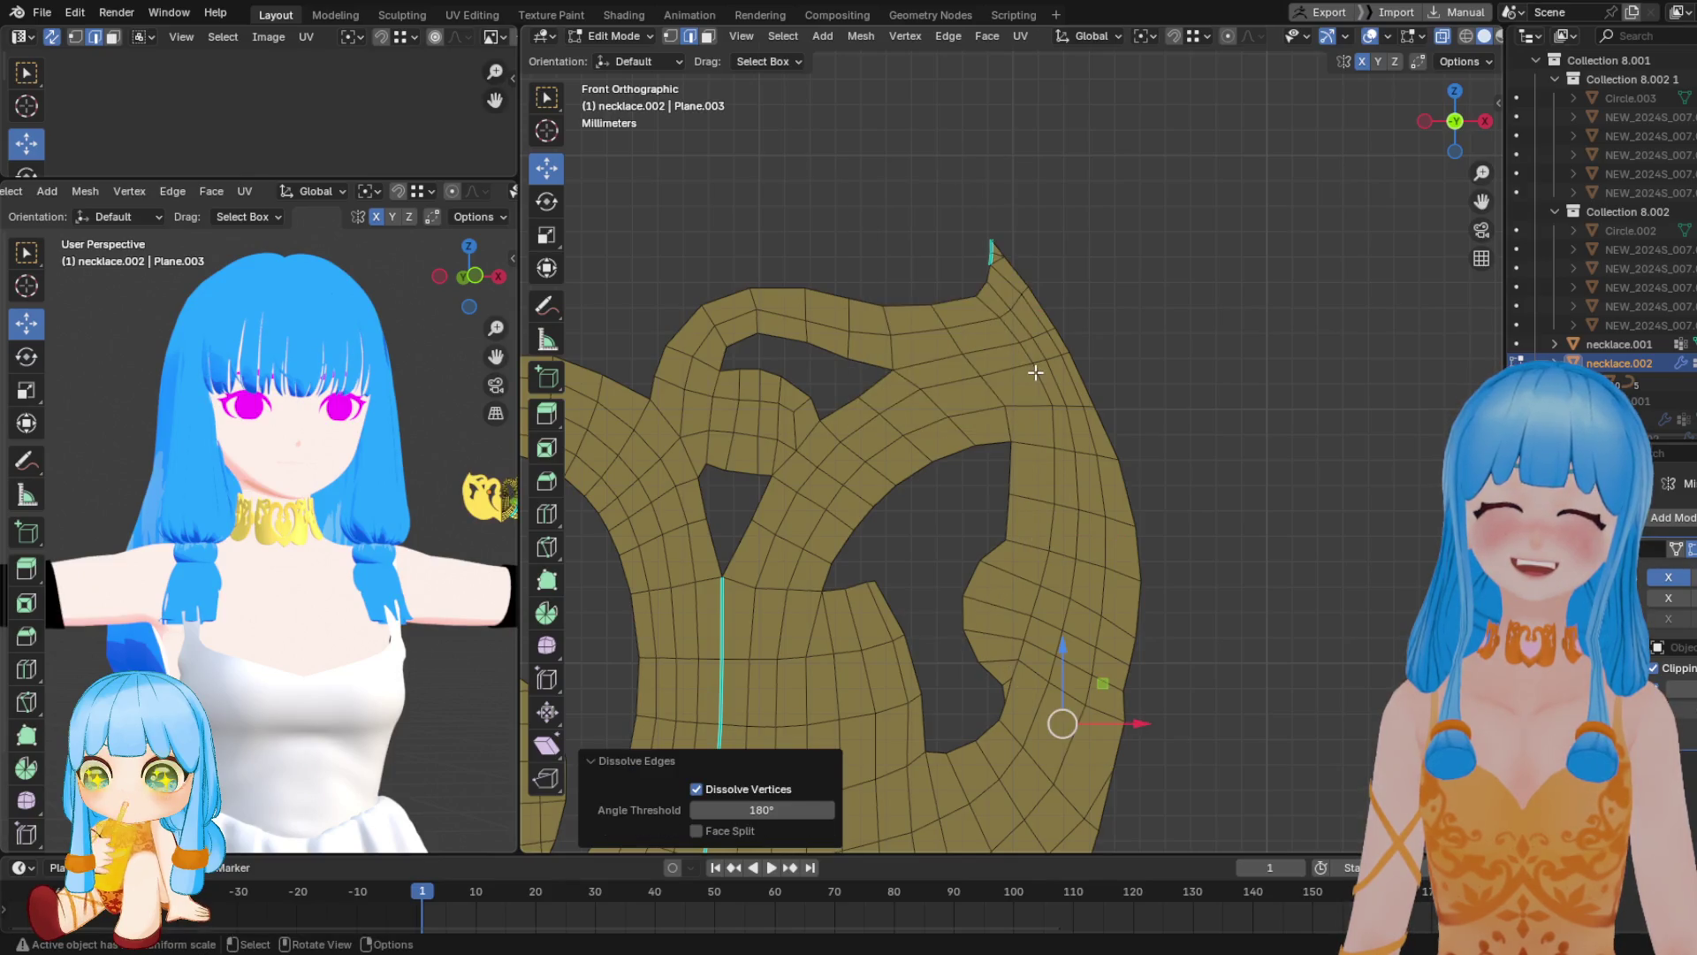
scroll(1019, 326, down, 2)
alt+click(1027, 364)
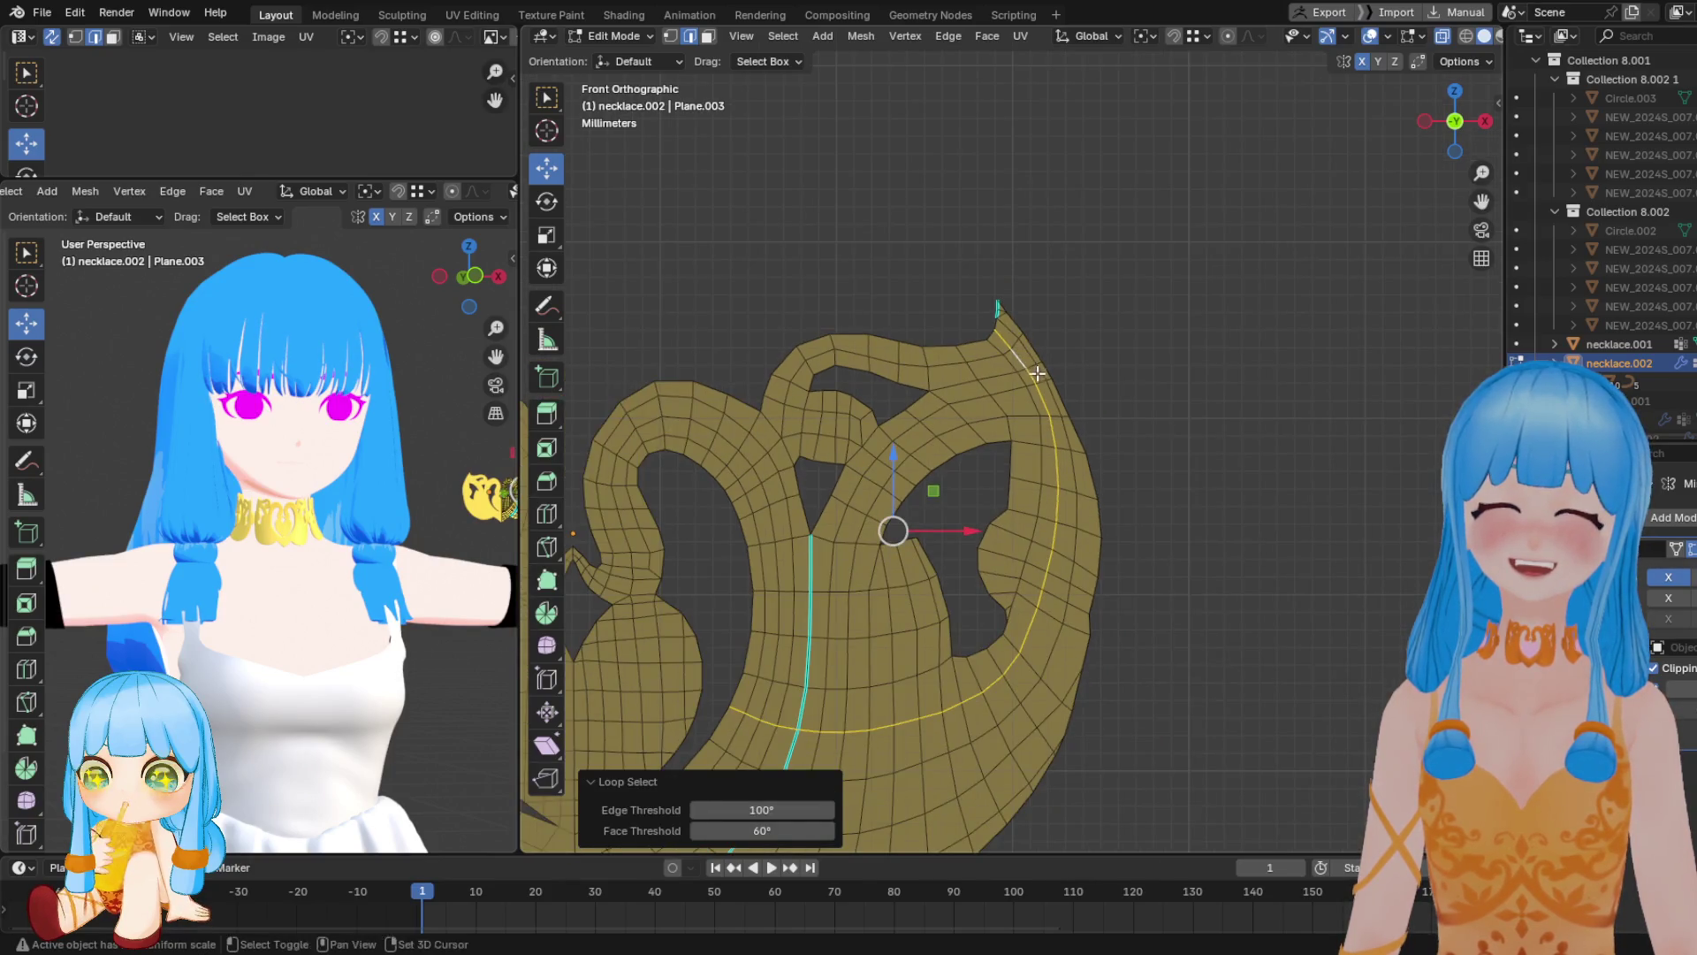
shift+middle_drag(1035, 373, 1101, 301)
key(x)
click(1102, 302)
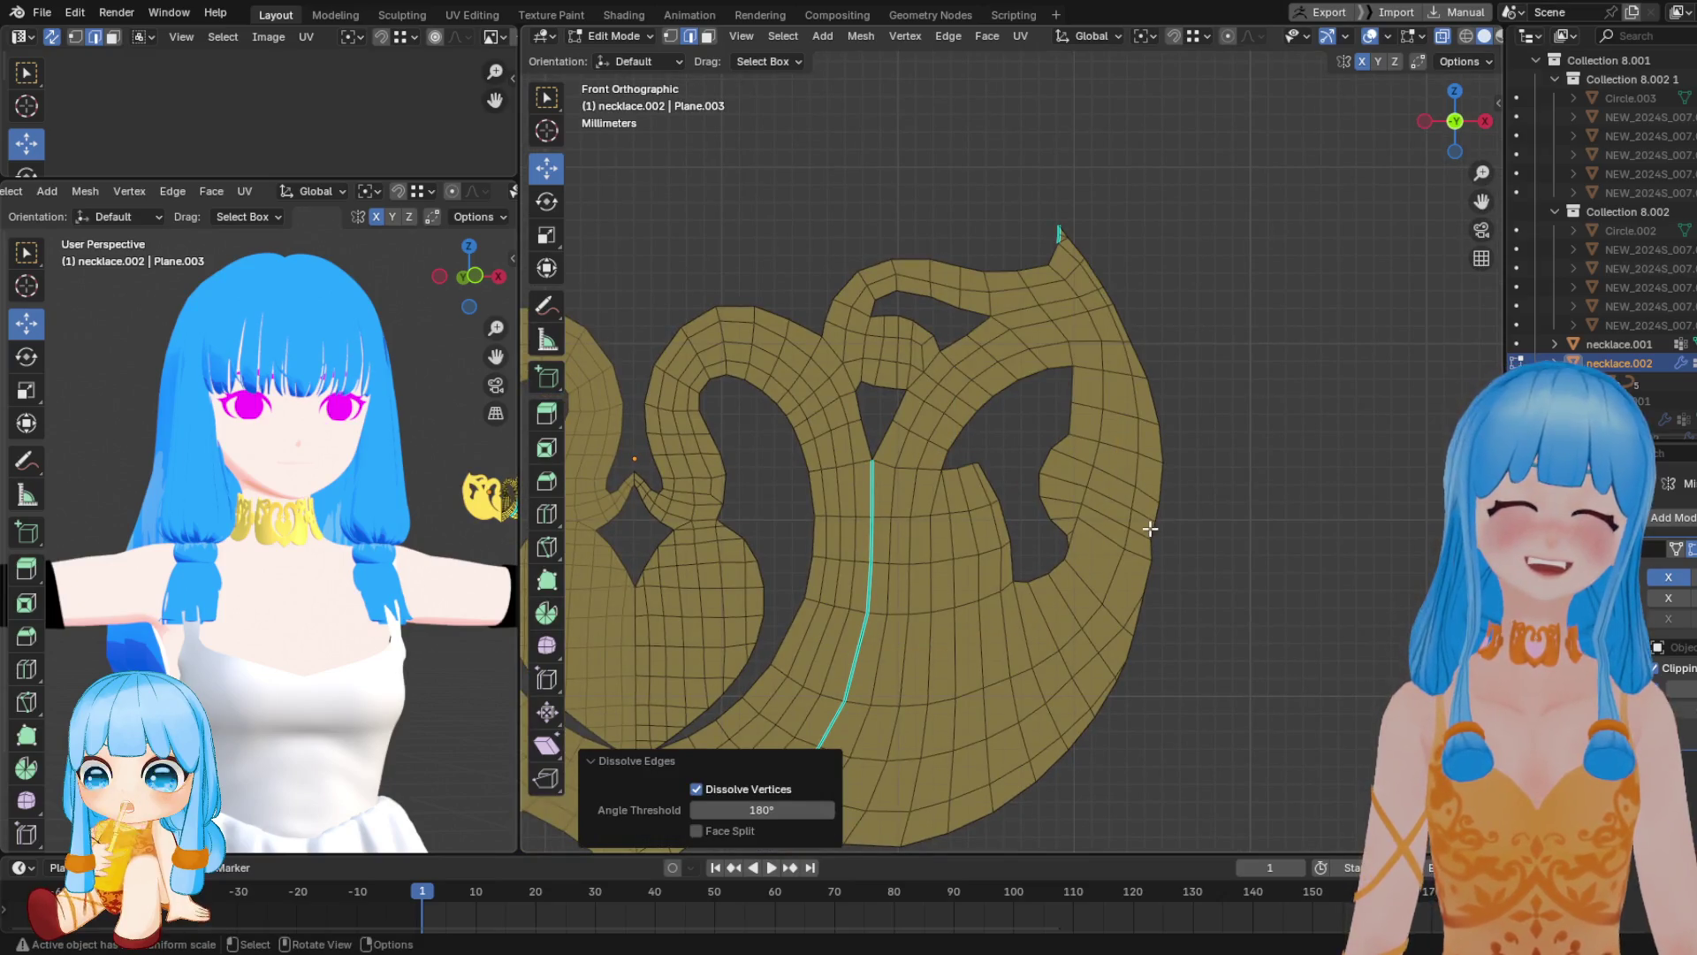
Dissolve the lower band's edges and the vertex at the top tip, then return to Sculpt Mode
scroll(1096, 503, up, 1)
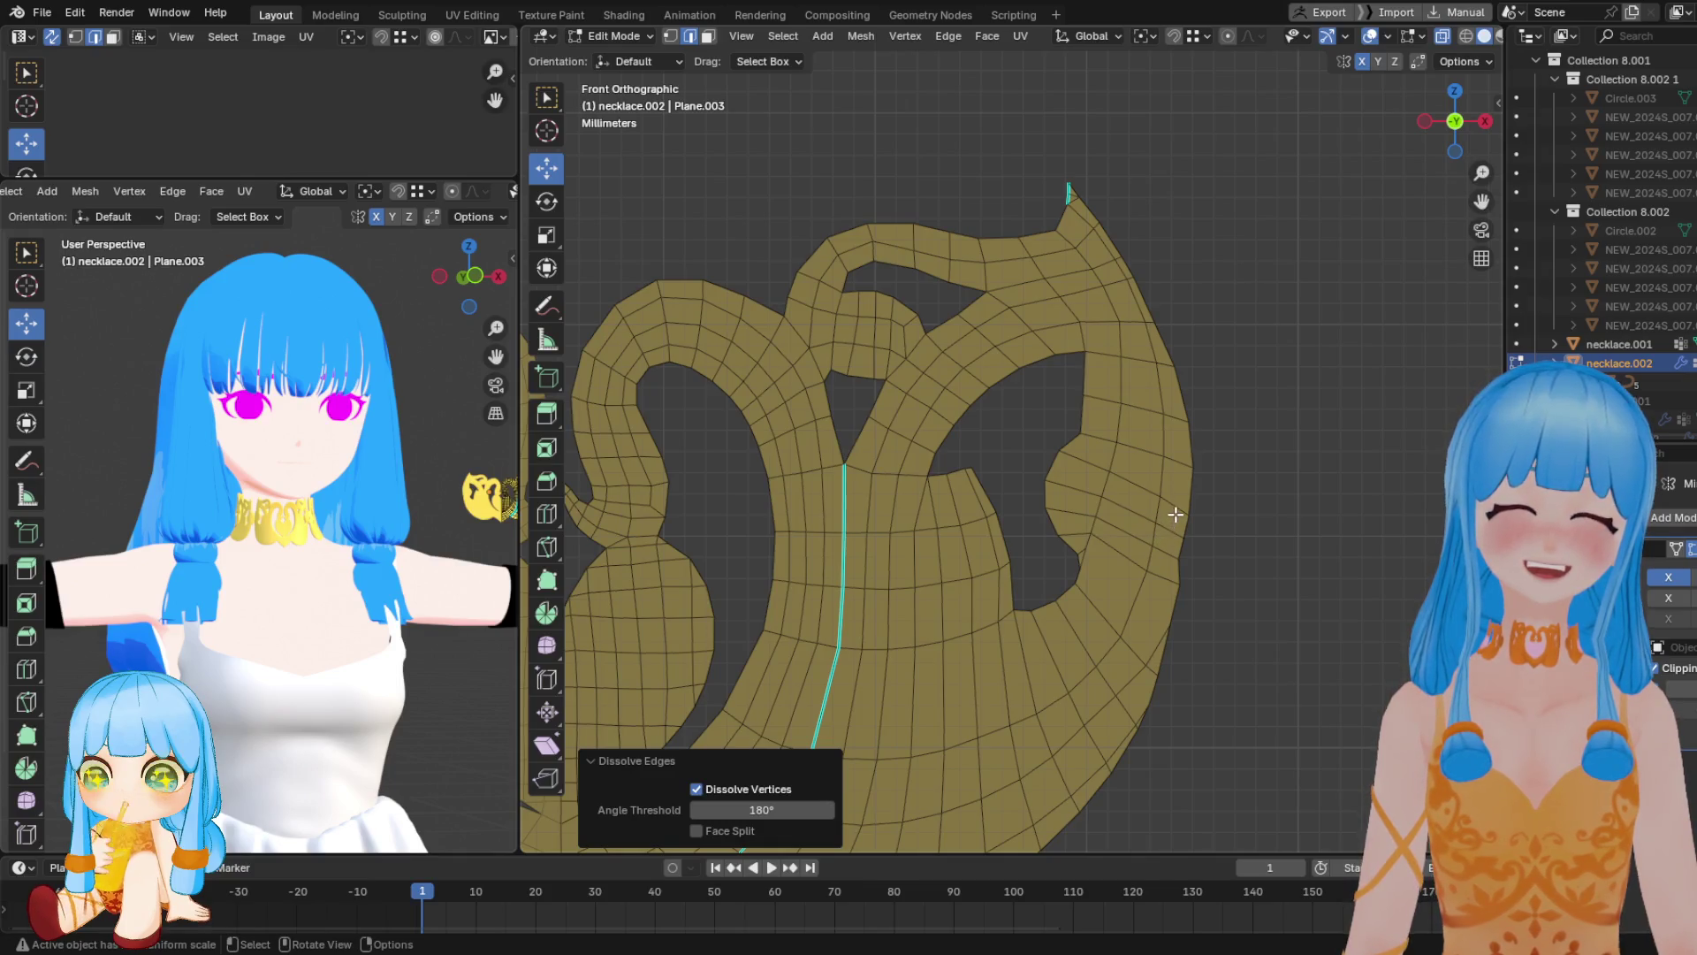
shift+middle_drag(1174, 614, 1164, 477)
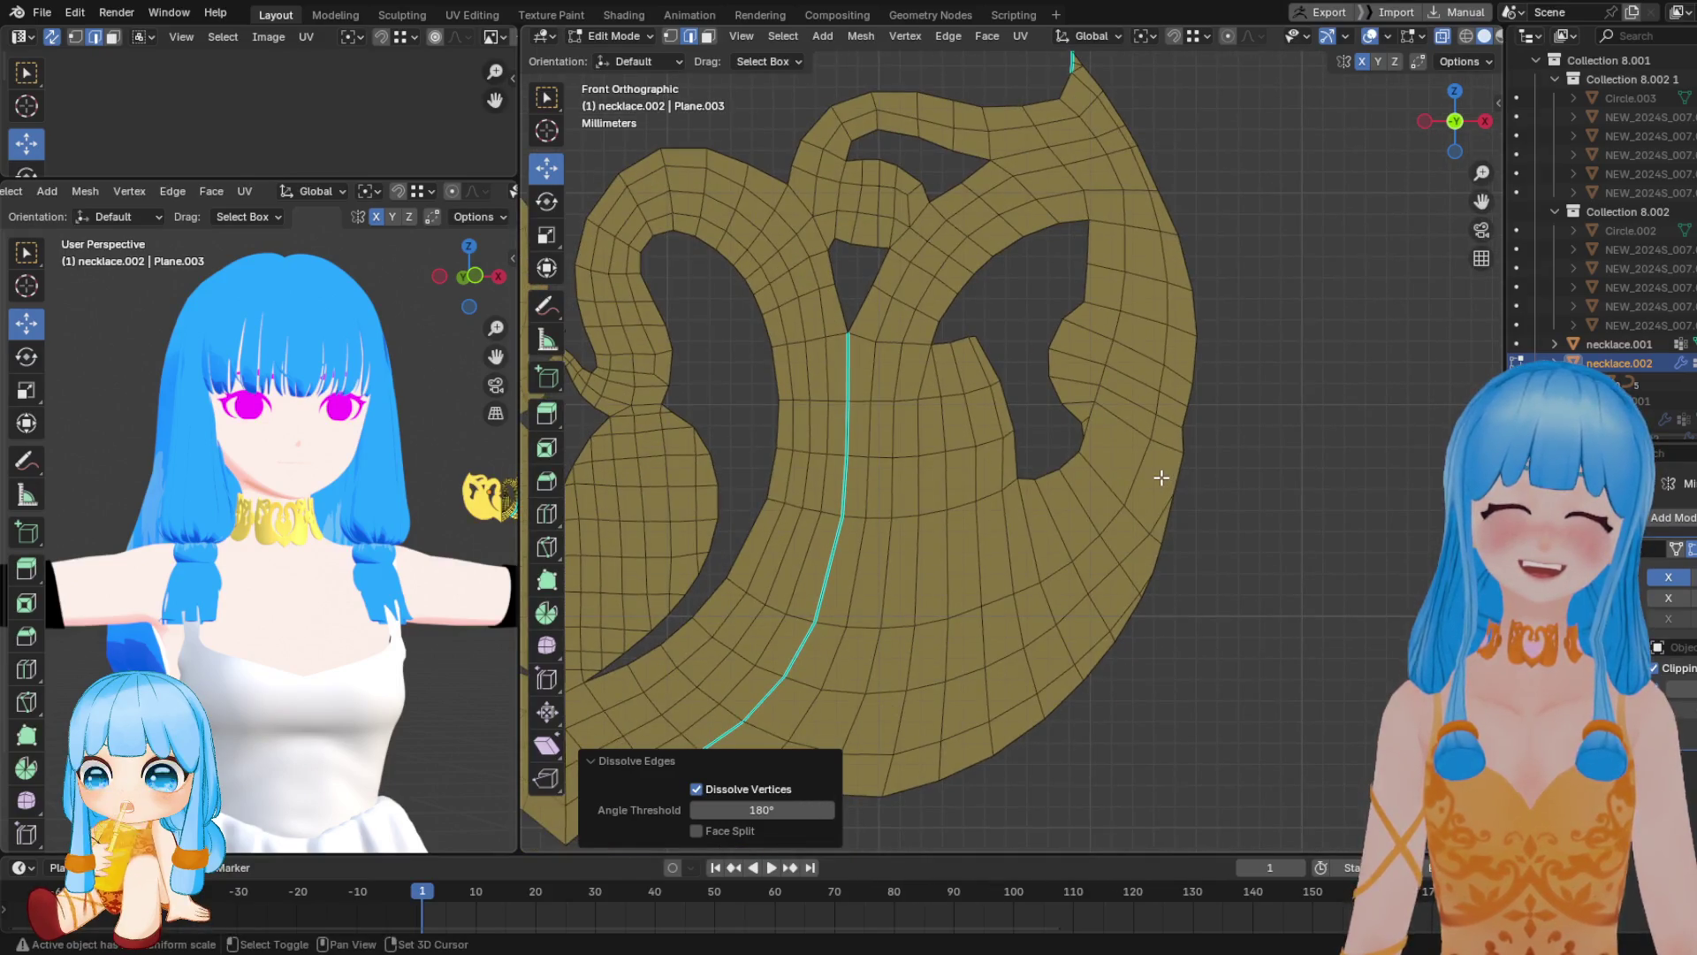
shift+middle_drag(1054, 579, 1020, 553)
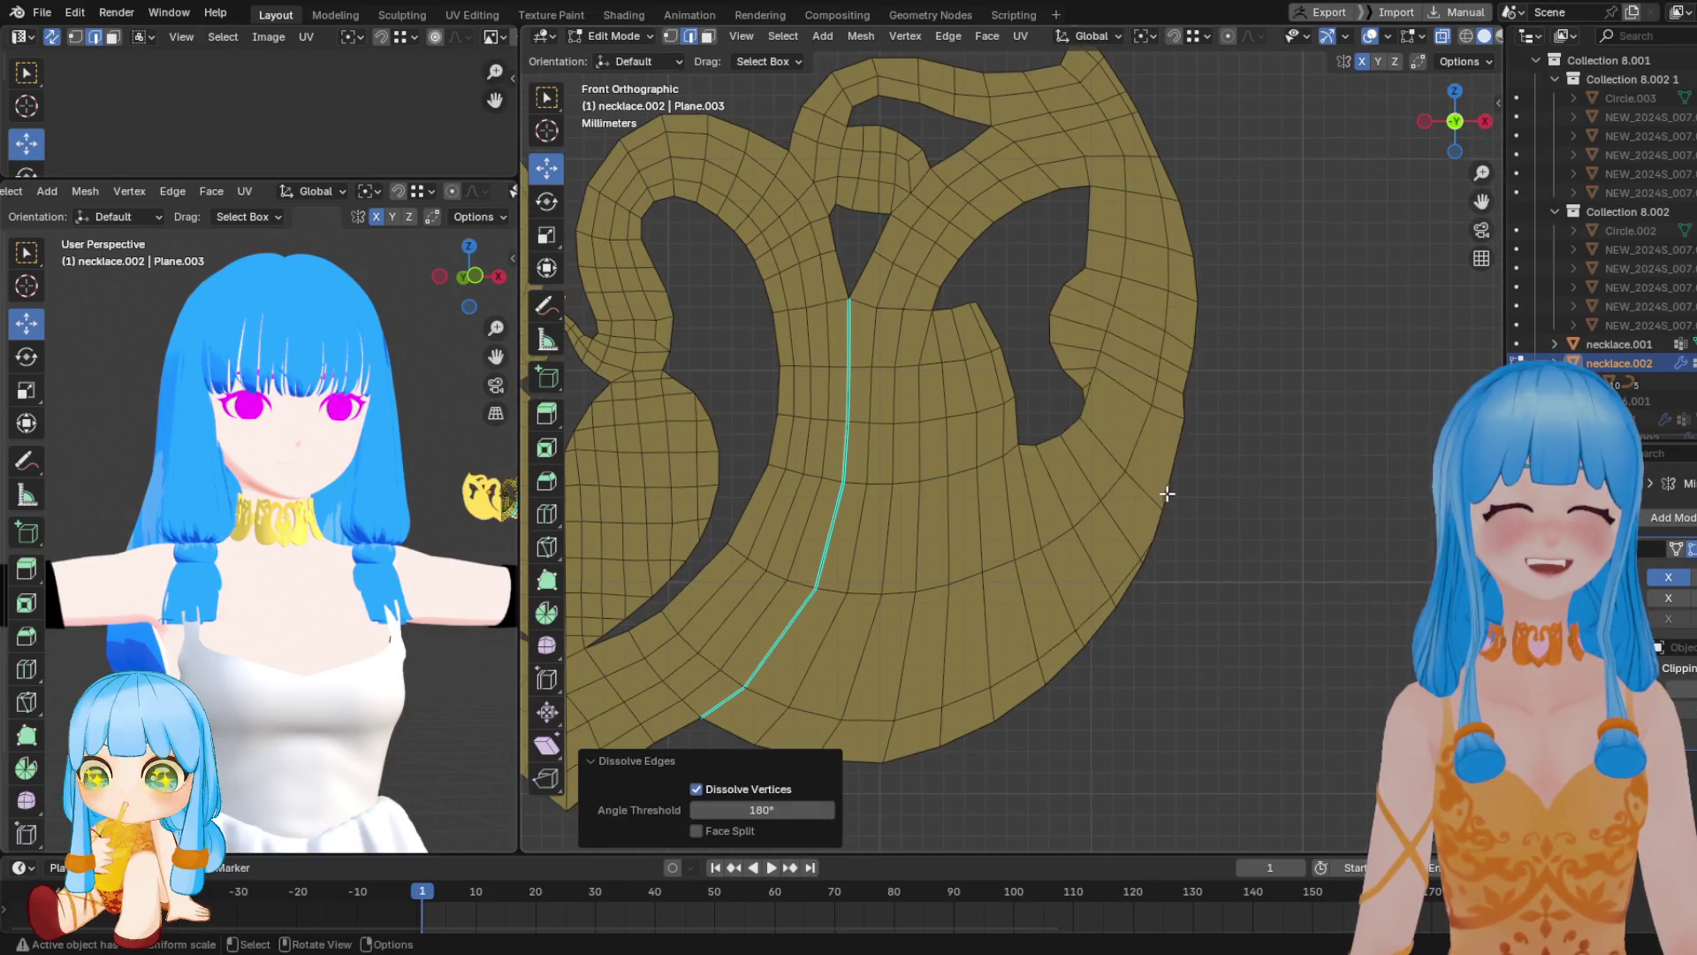
key(x)
click(1069, 572)
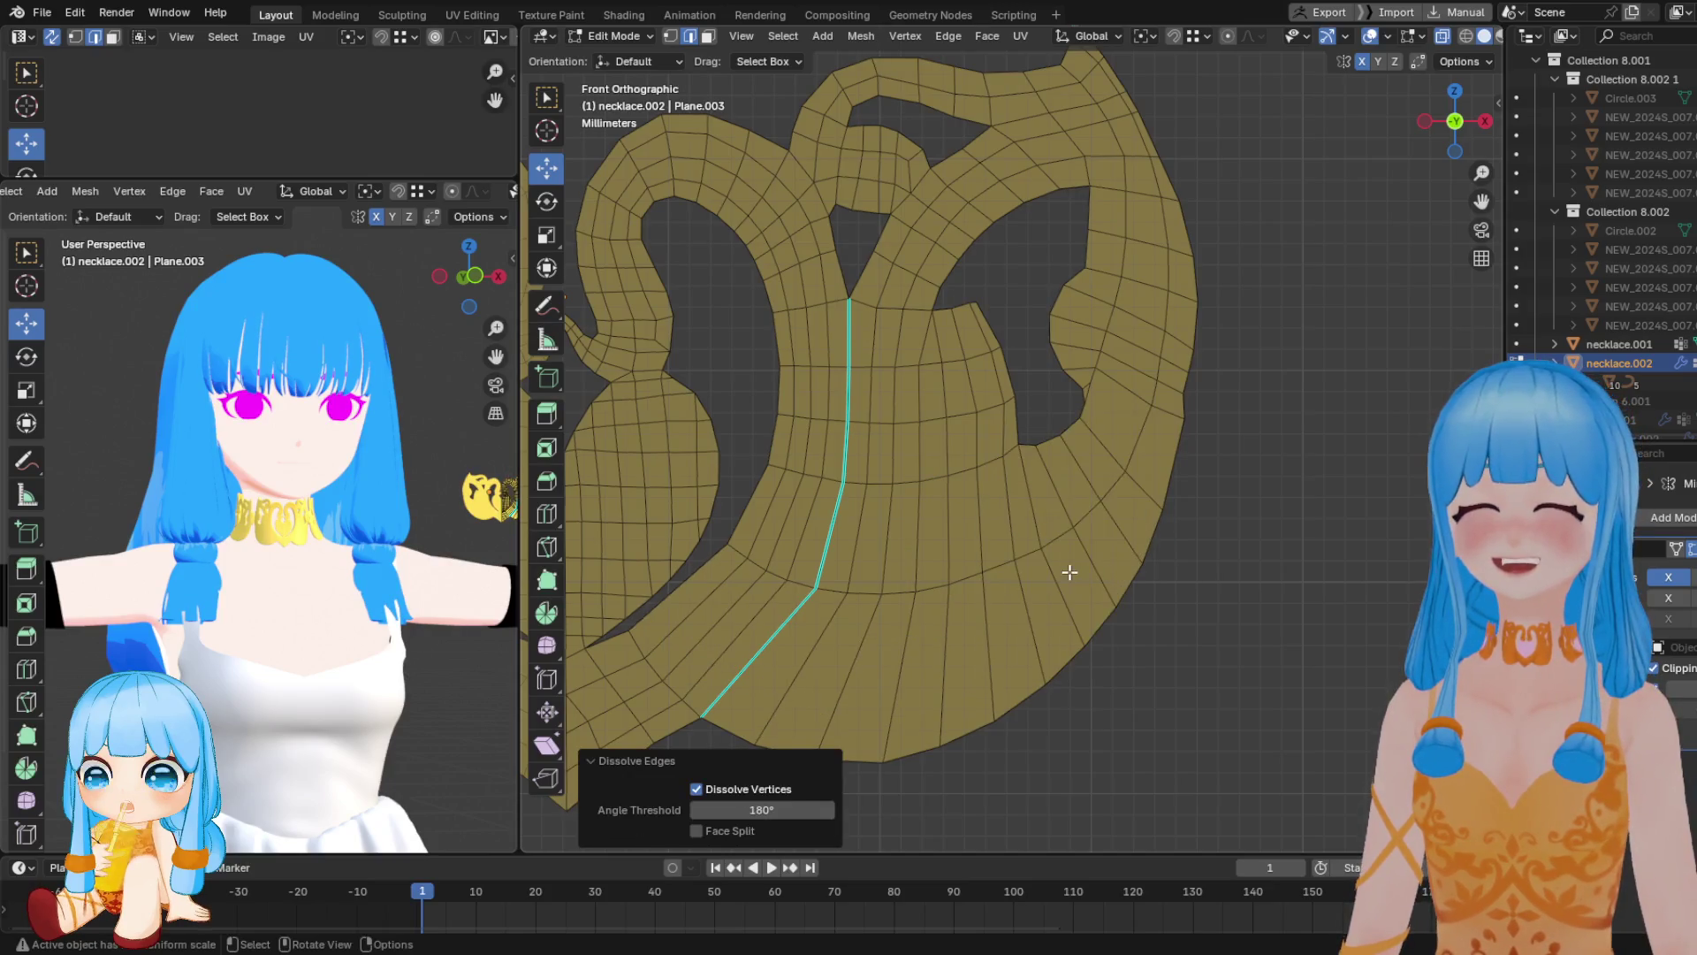
scroll(1030, 508, down, 3)
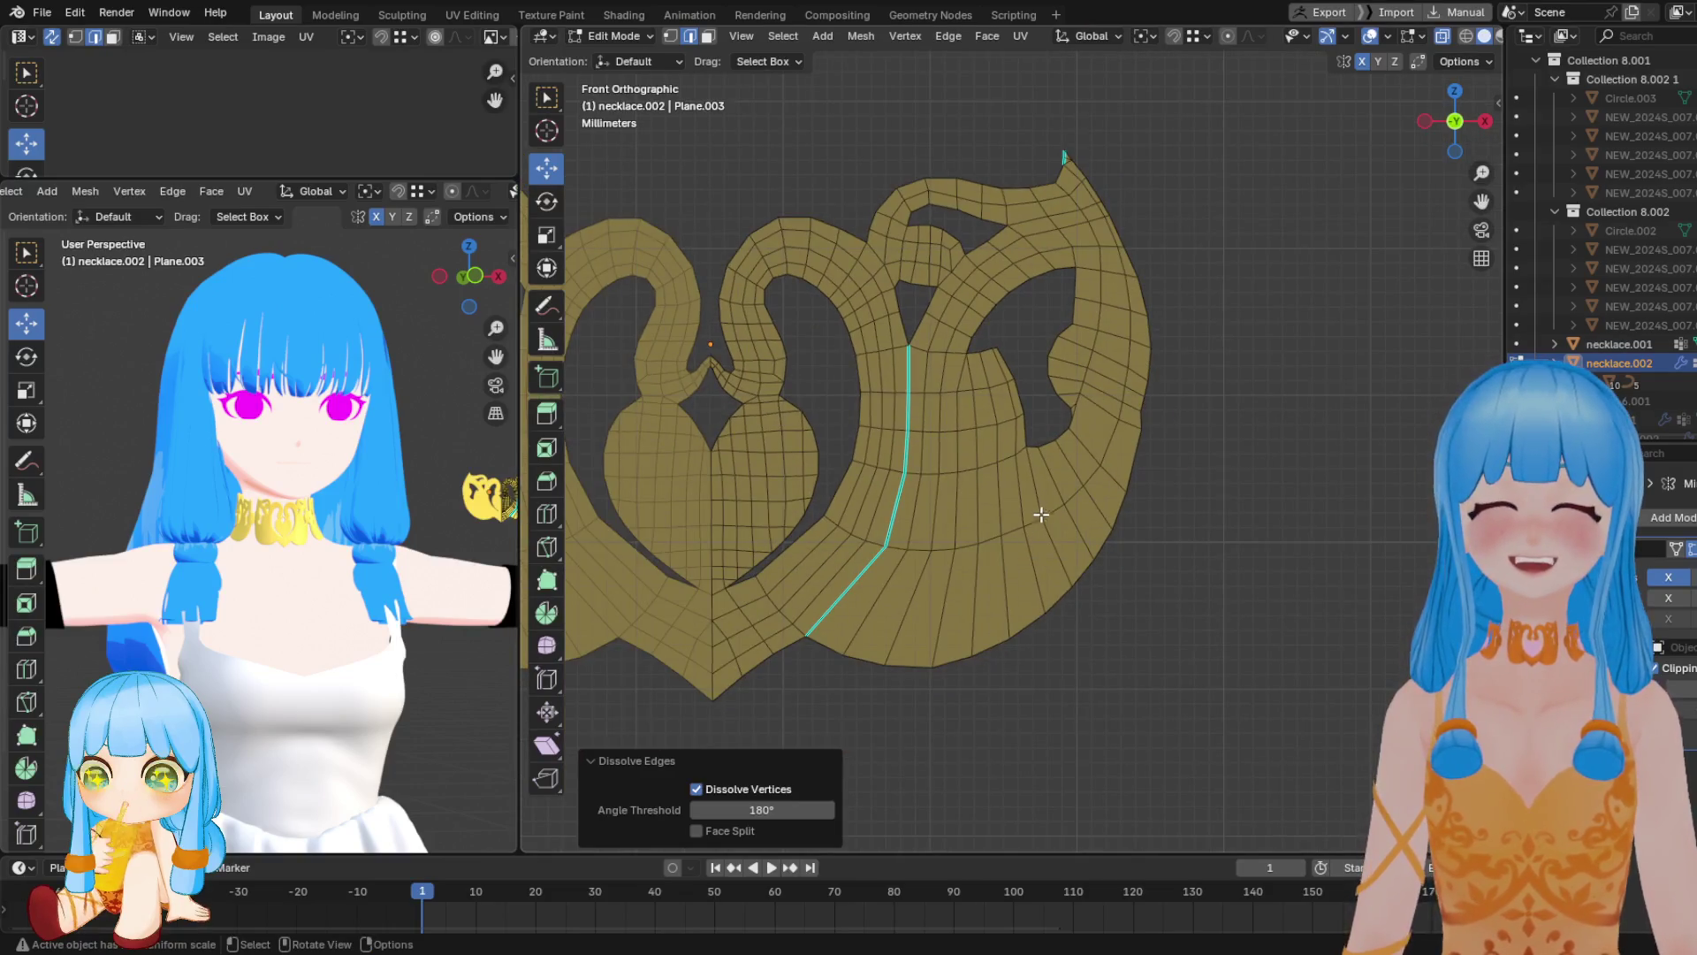
scroll(1041, 508, up, 5)
click(1096, 331)
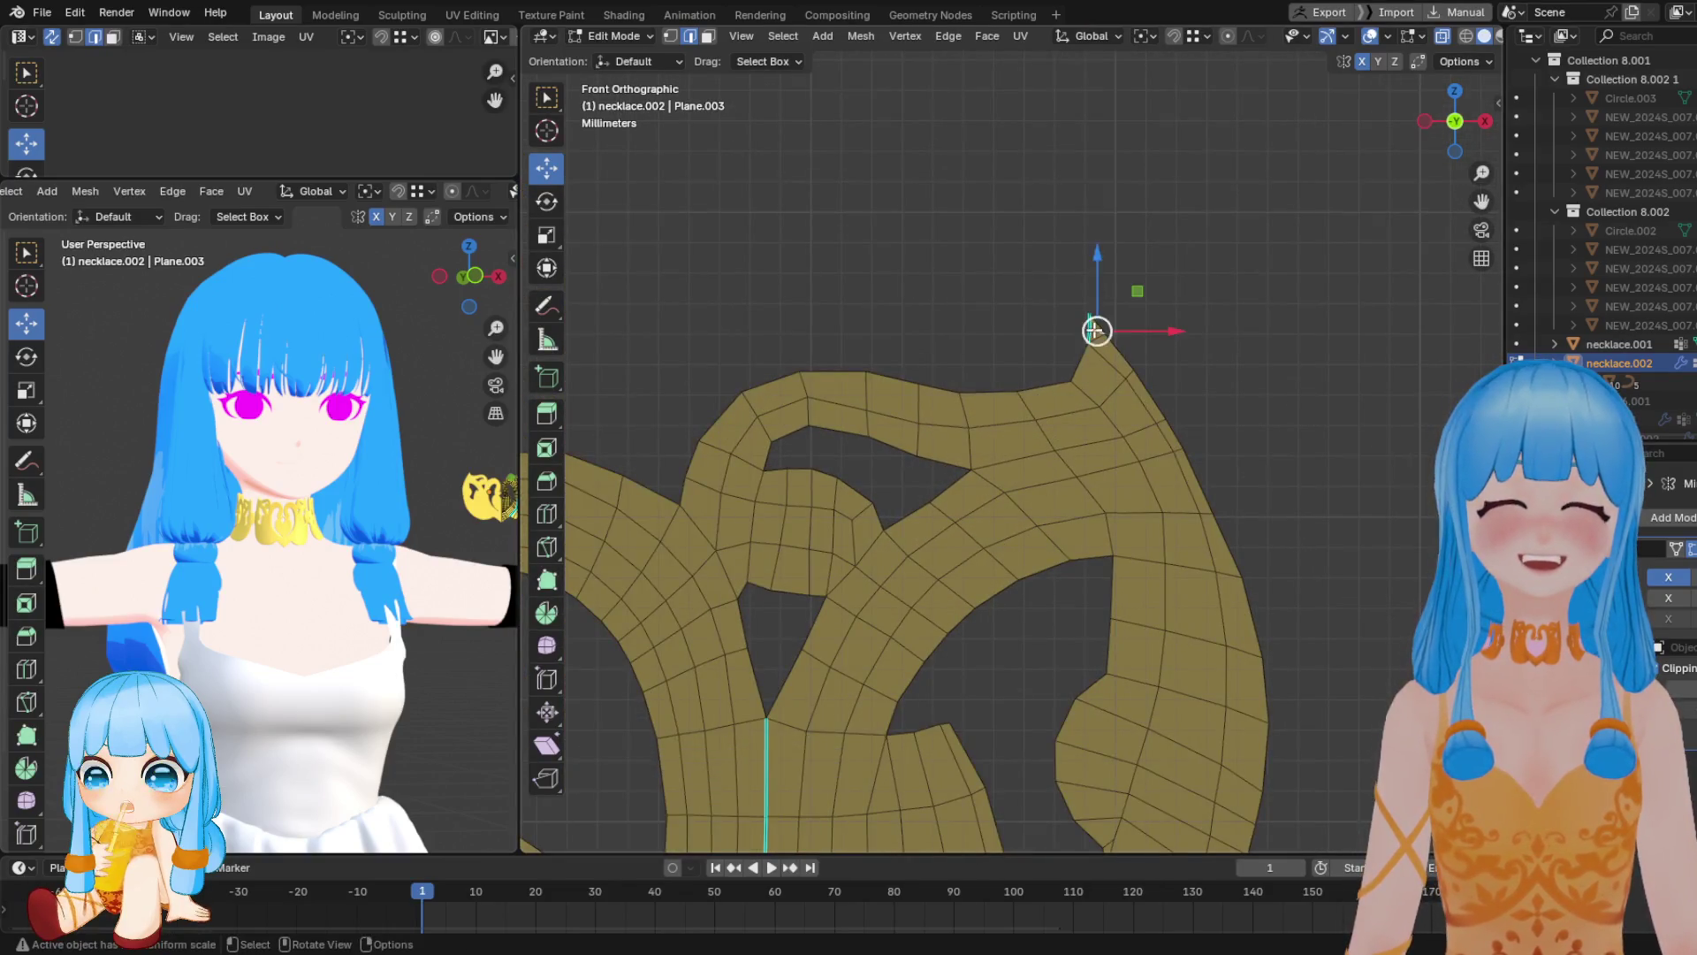
key(x)
click(1094, 330)
scroll(1050, 515, down, 3)
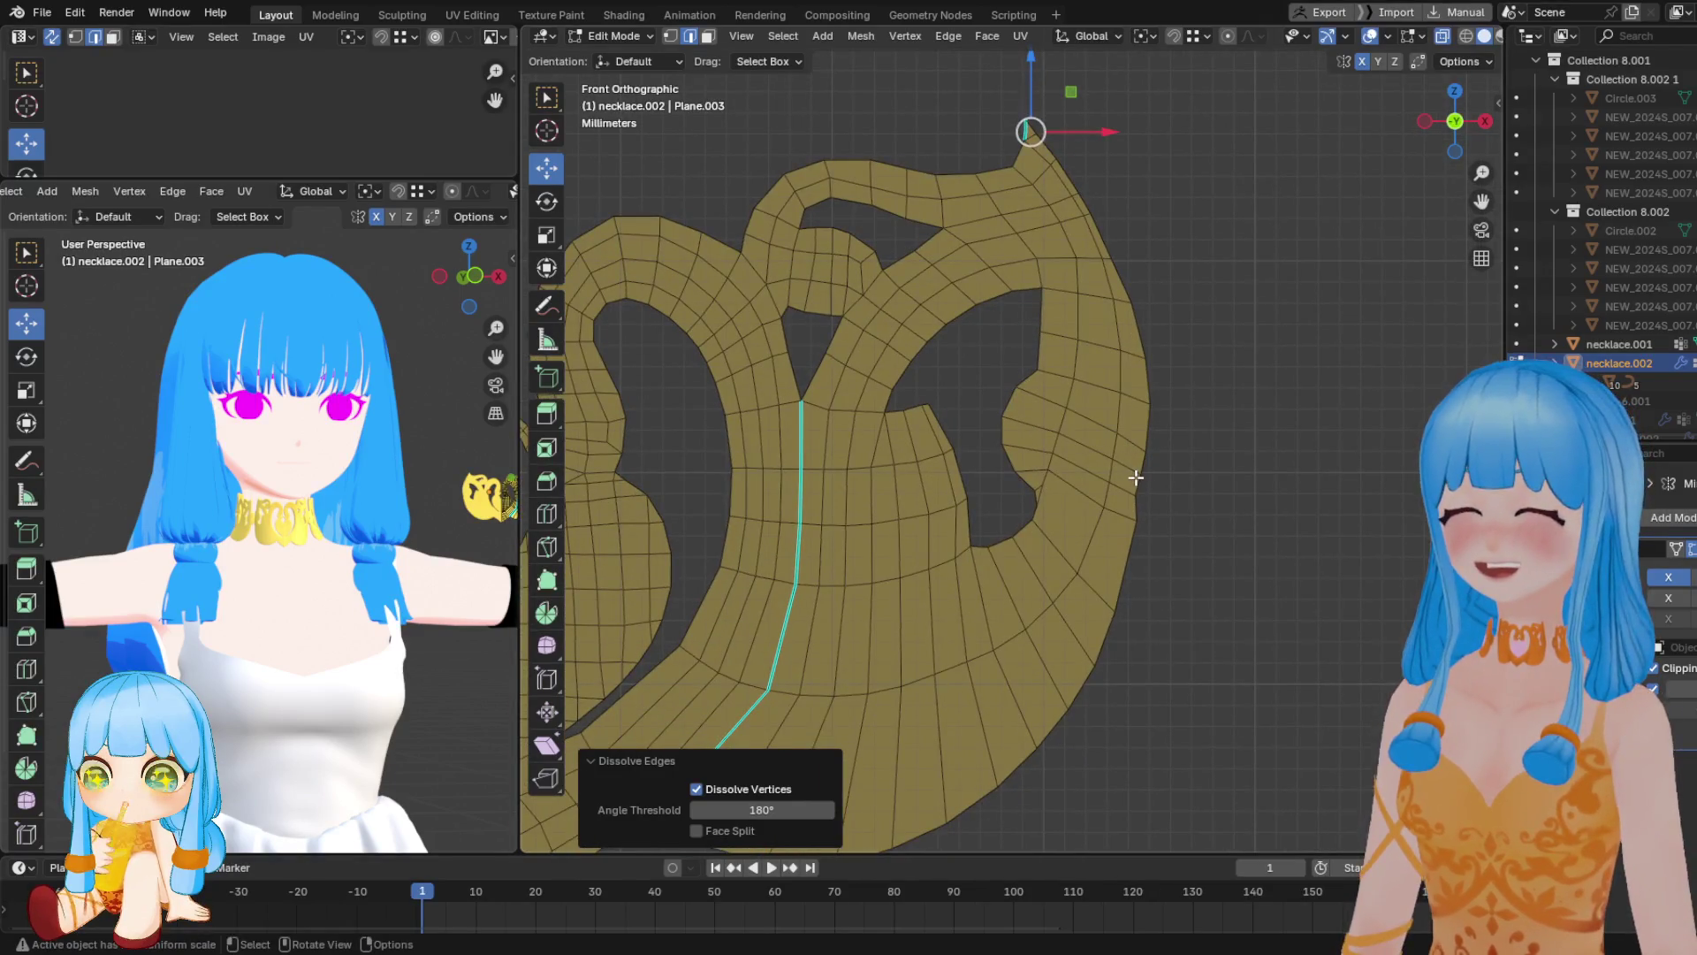
key(ctrl+Tab)
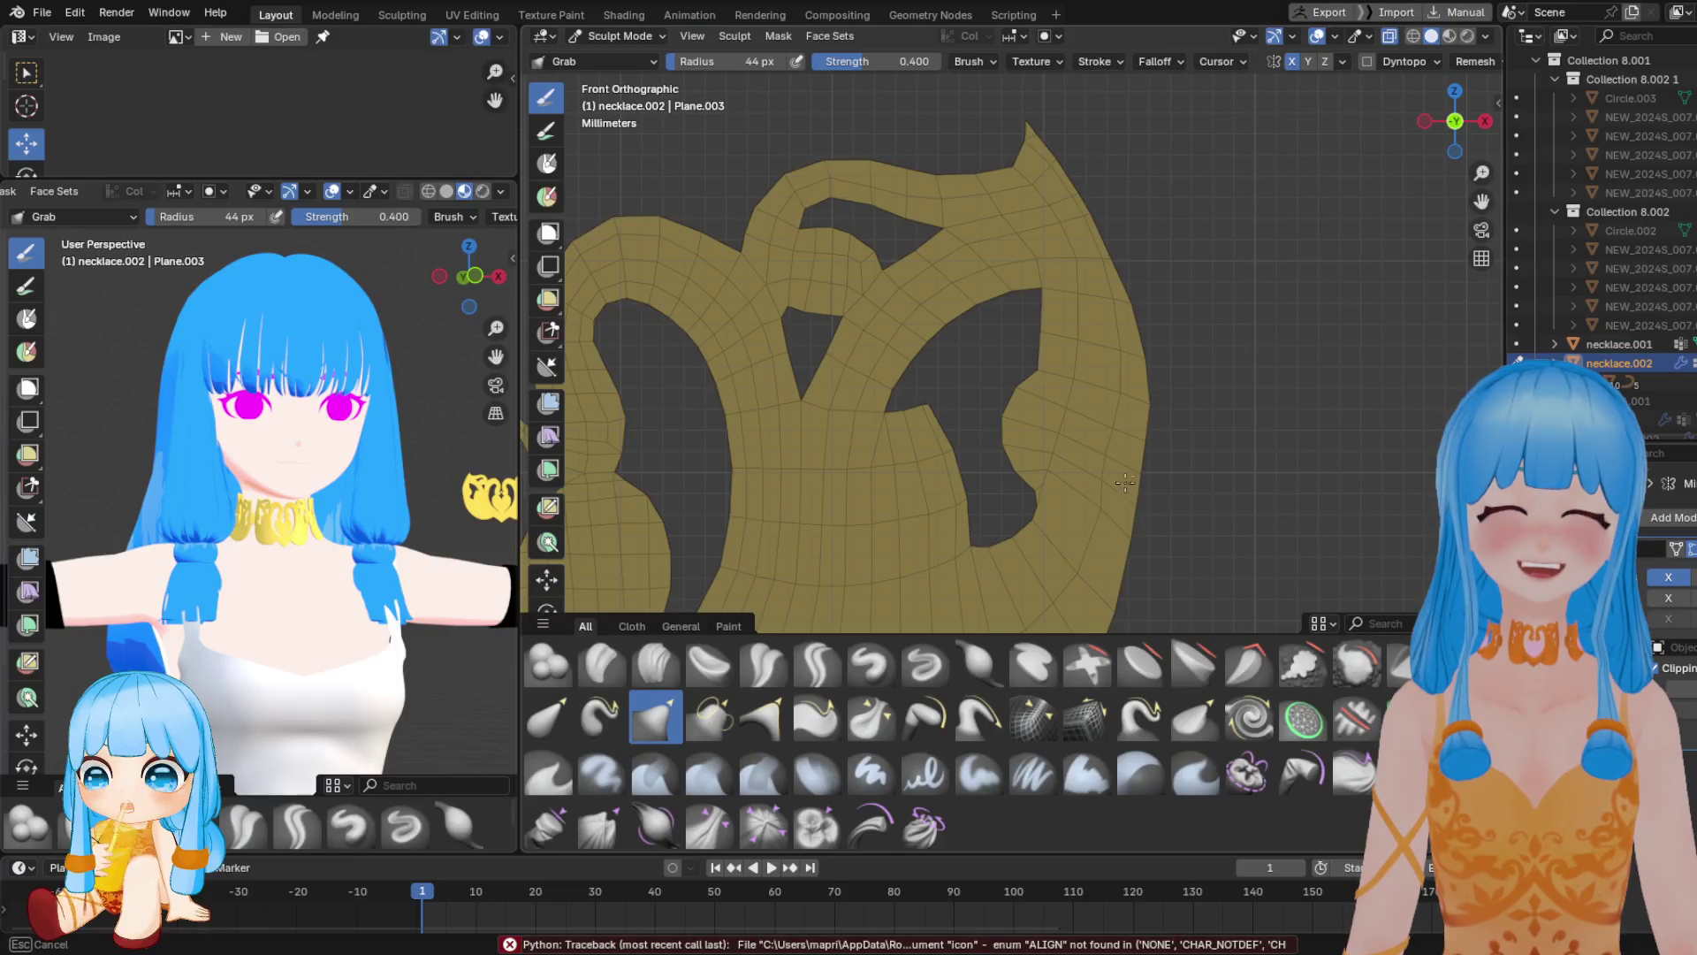
Grab-stroke the inner notch and widen and reshape the gap beside the heart shape
drag(1052, 462, 1049, 489)
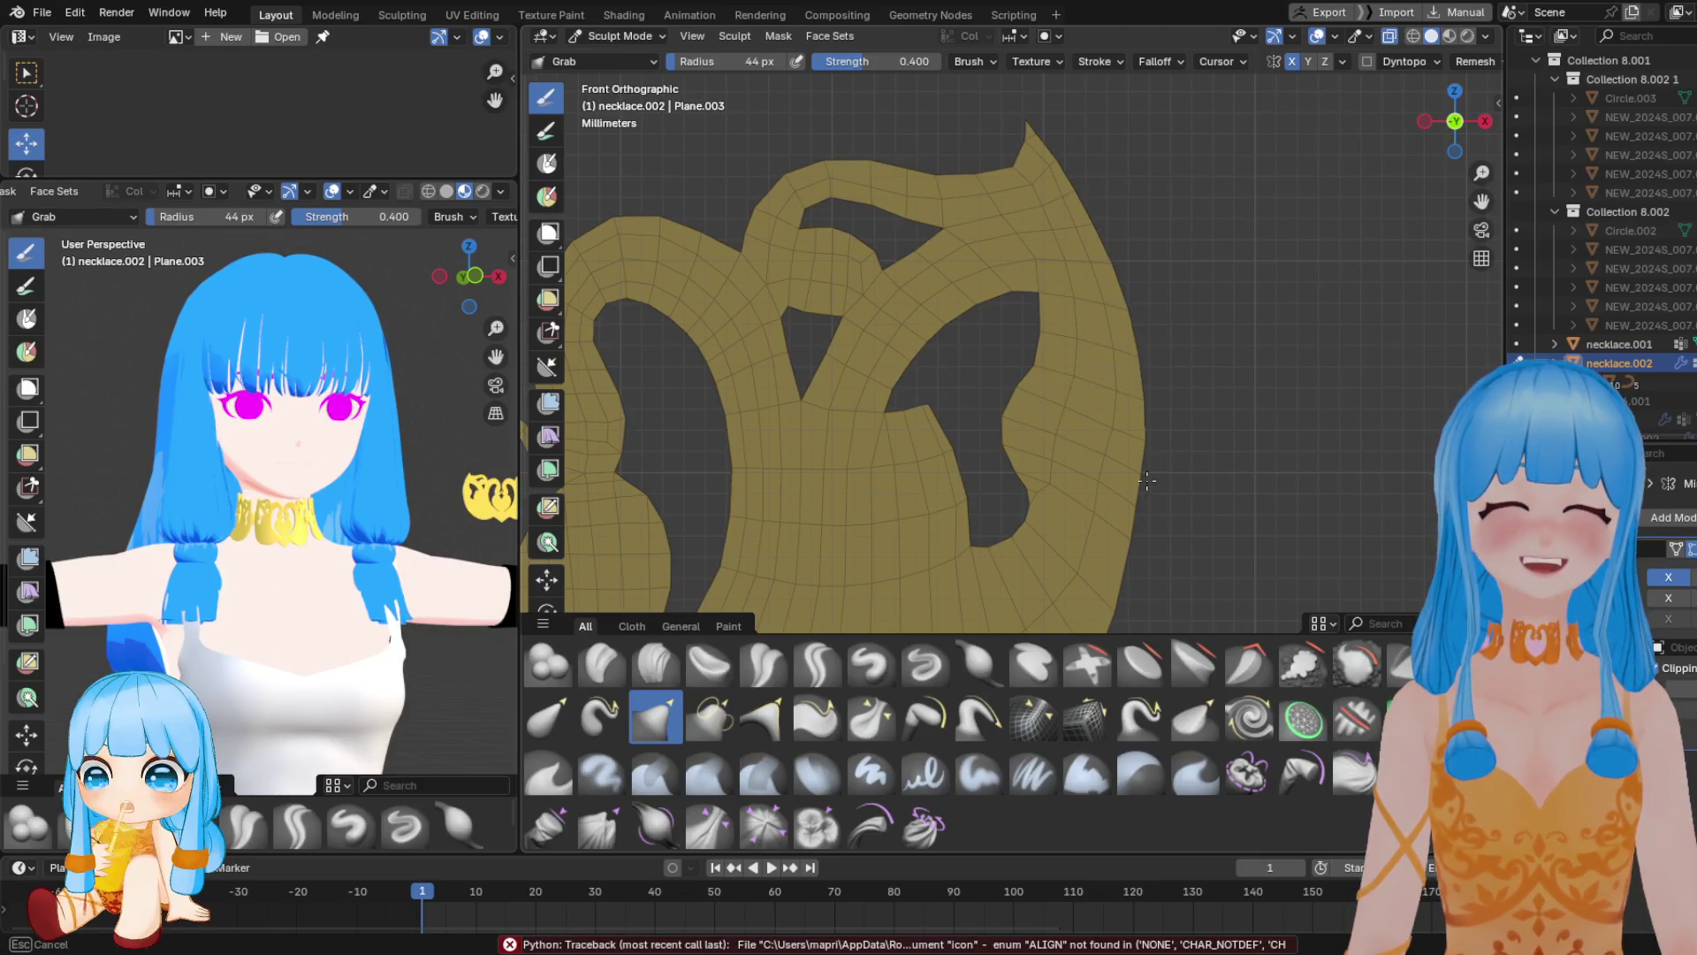
shift+middle_drag(1166, 512, 1141, 377)
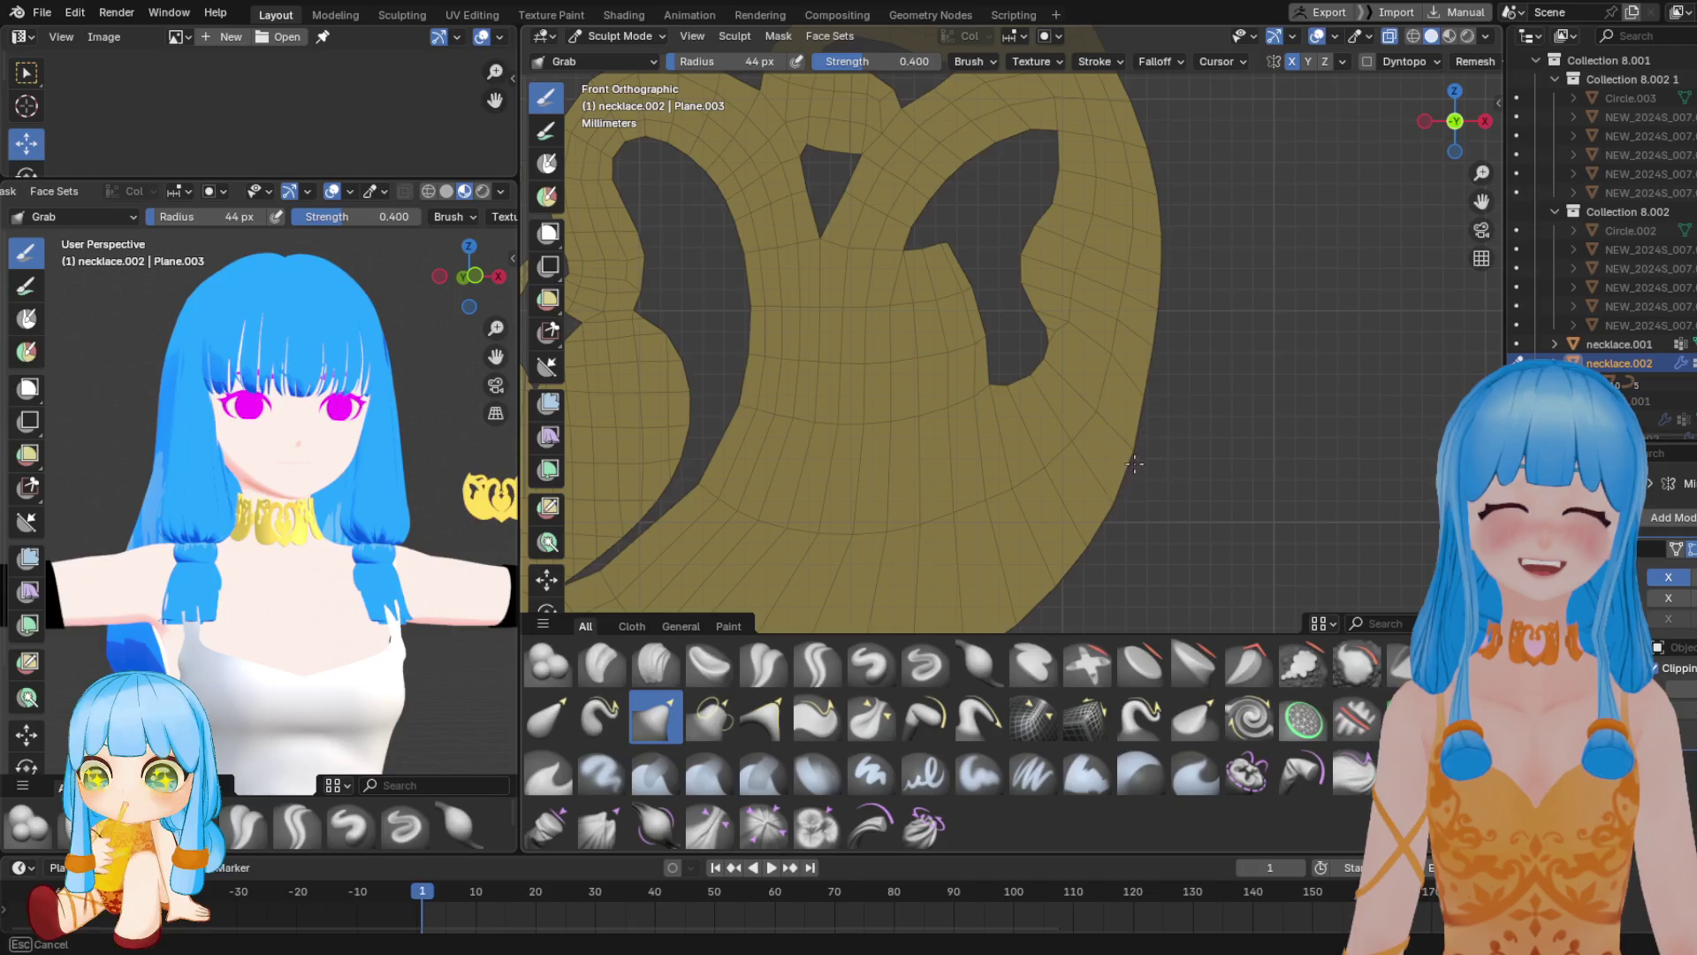
mouse_move(1052, 570)
shift+middle_down()
mouse_move(1186, 353)
mouse_move(970, 355)
shift+middle_up()
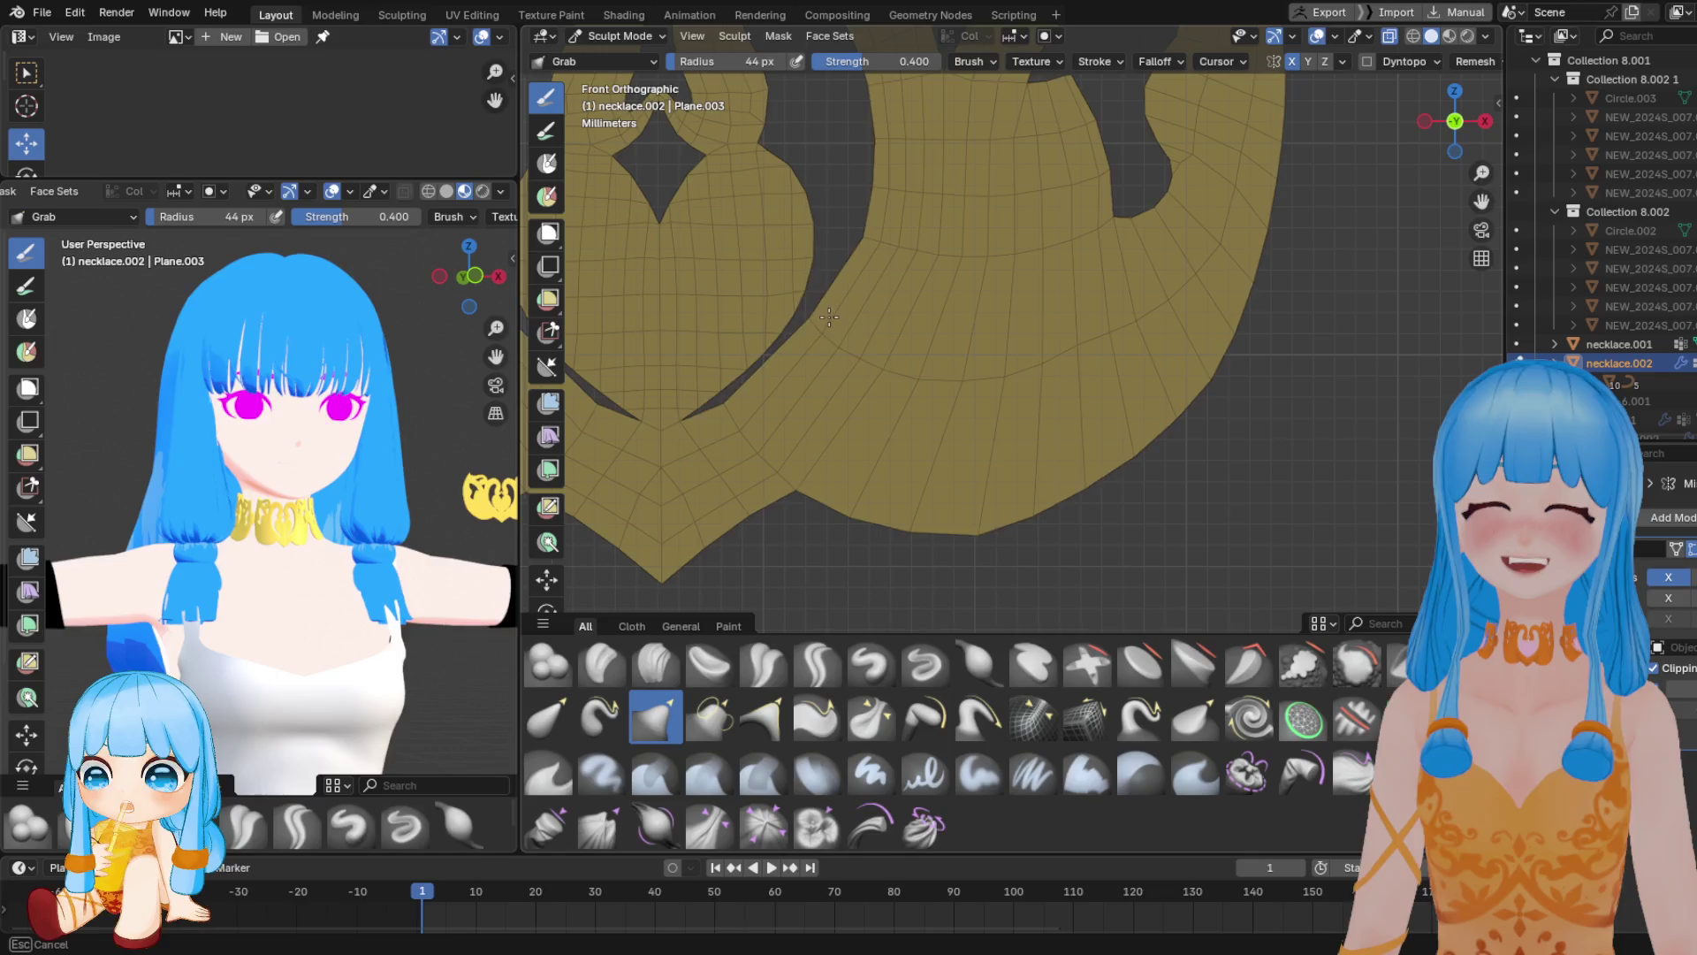
scroll(875, 376, down, 2)
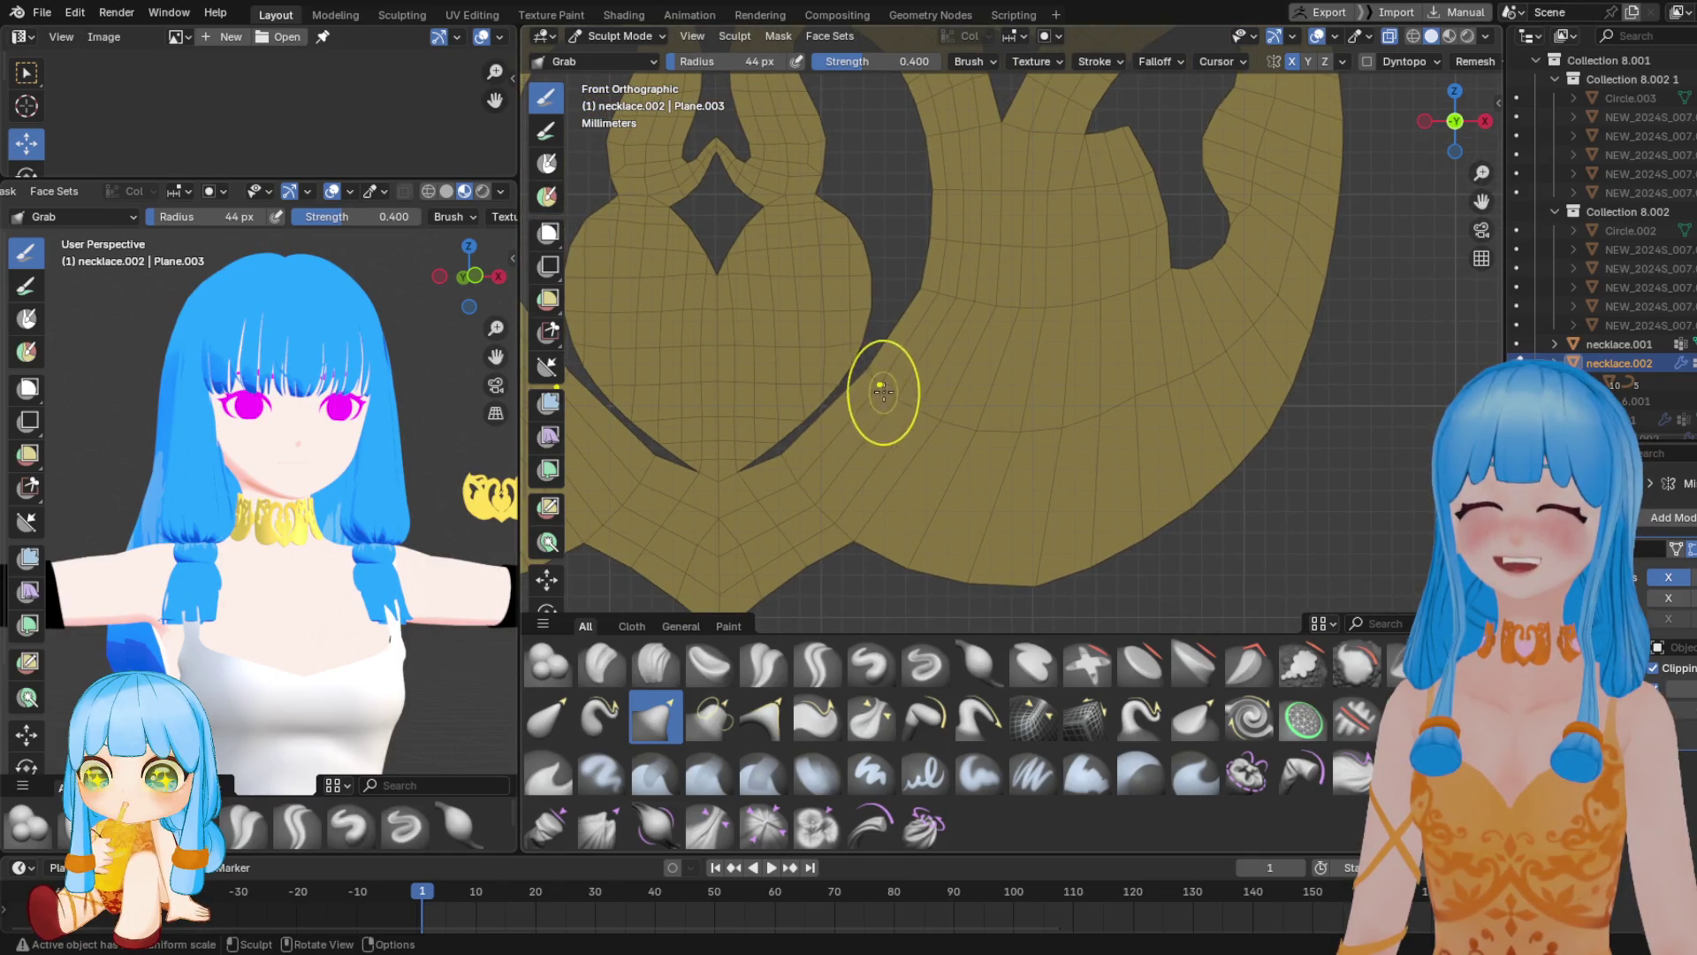
click(995, 431)
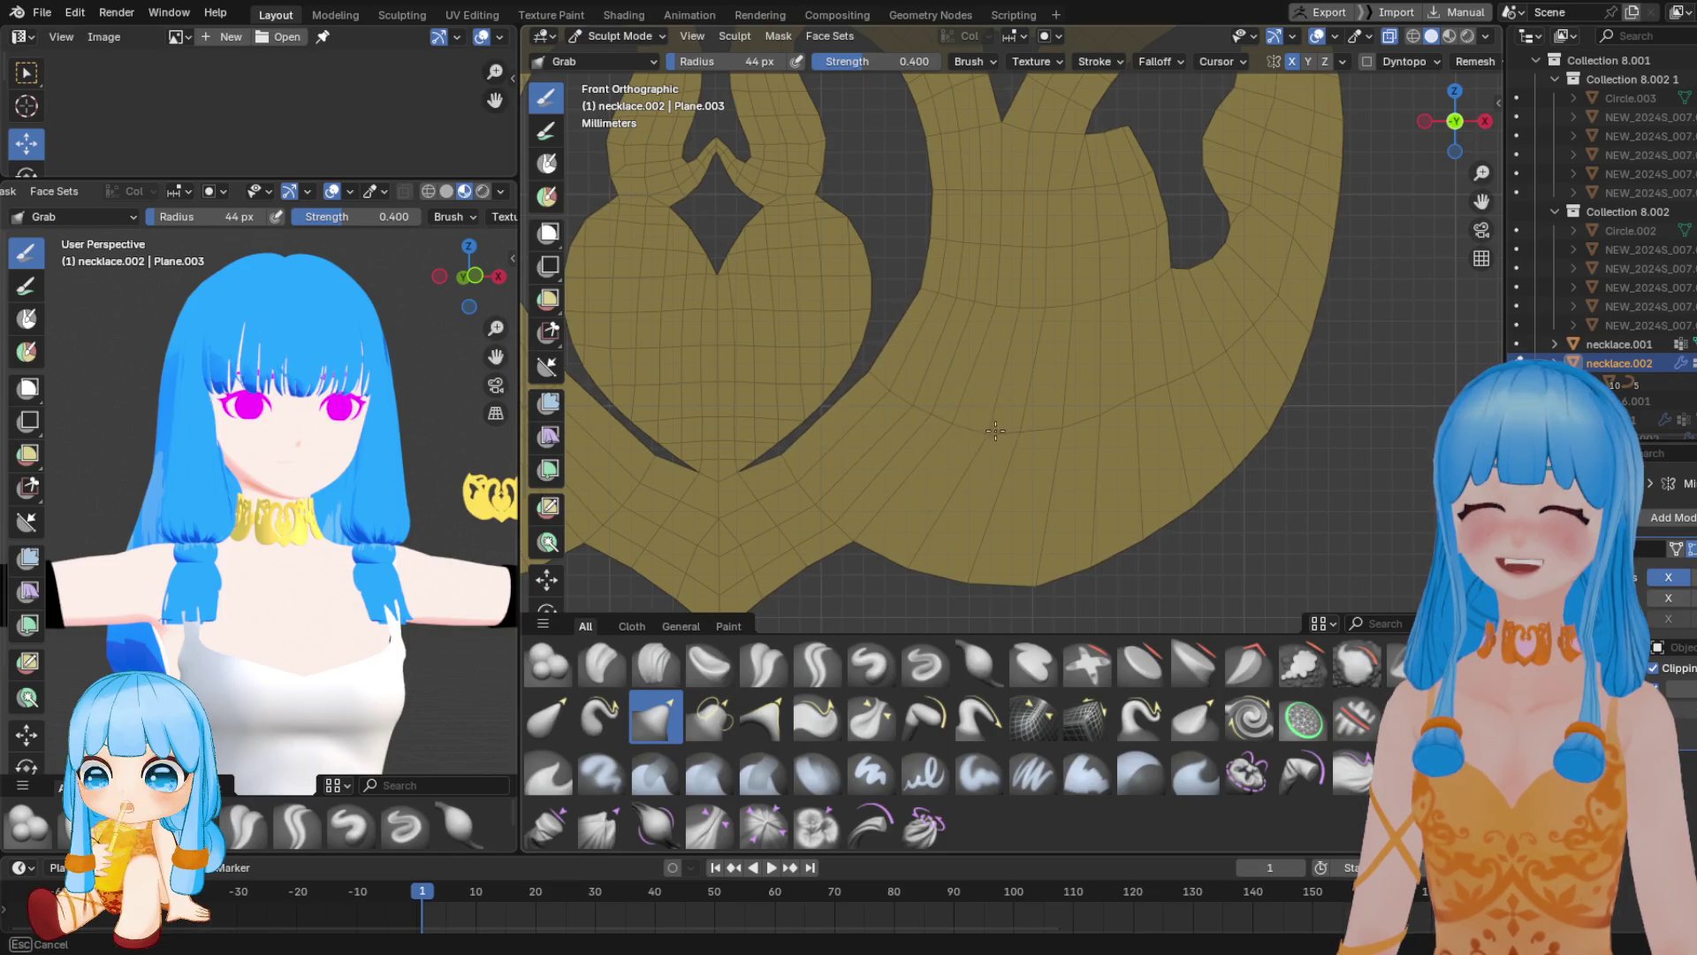
ctrl+middle_drag(995, 430, 985, 391)
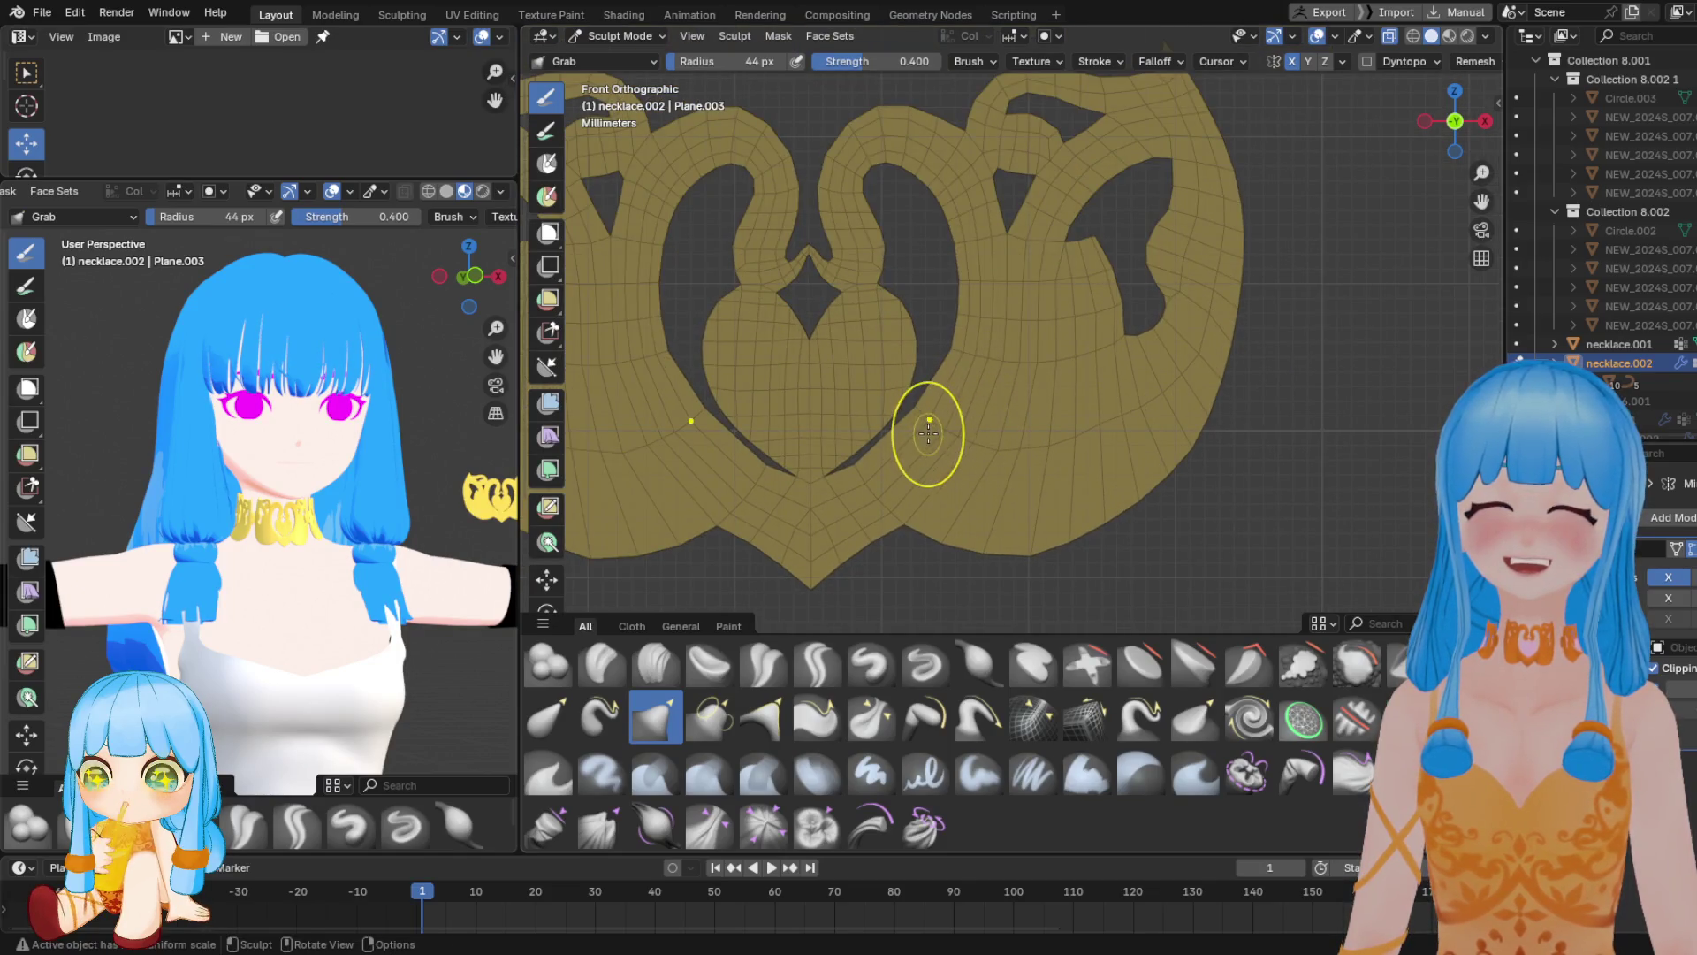
scroll(963, 427, down, 1)
scroll(997, 437, up, 1)
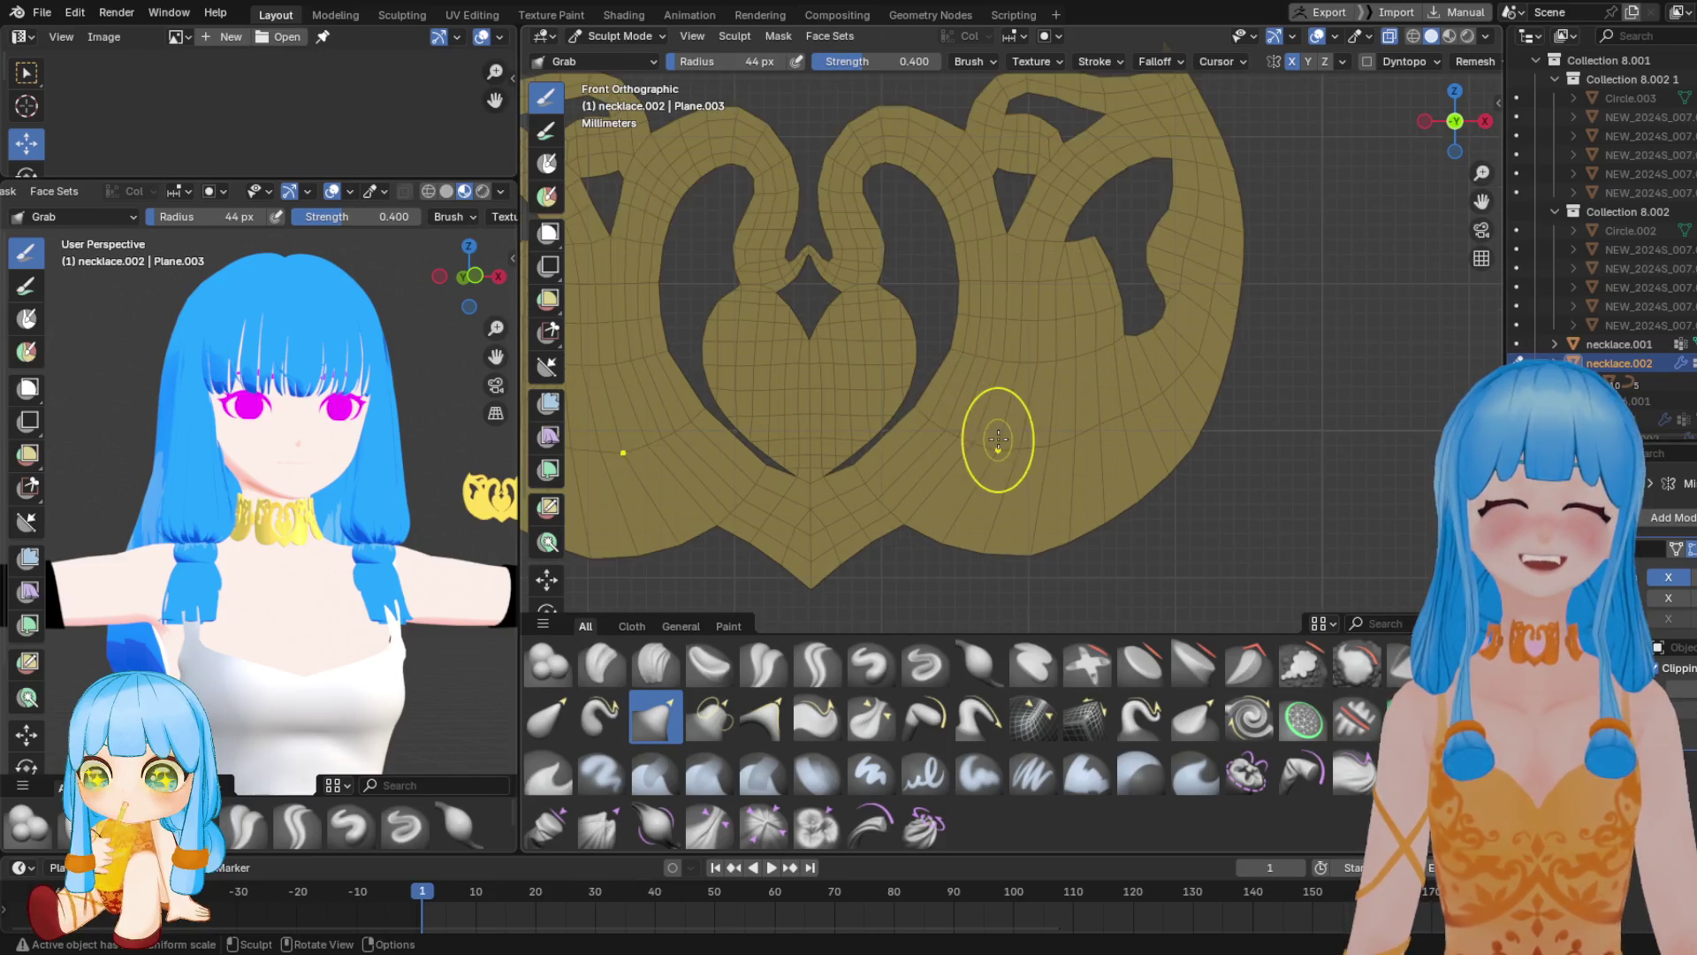
mouse_move(920, 409)
mouse_down()
mouse_move(938, 428)
mouse_move(914, 416)
mouse_up()
key(Tab)
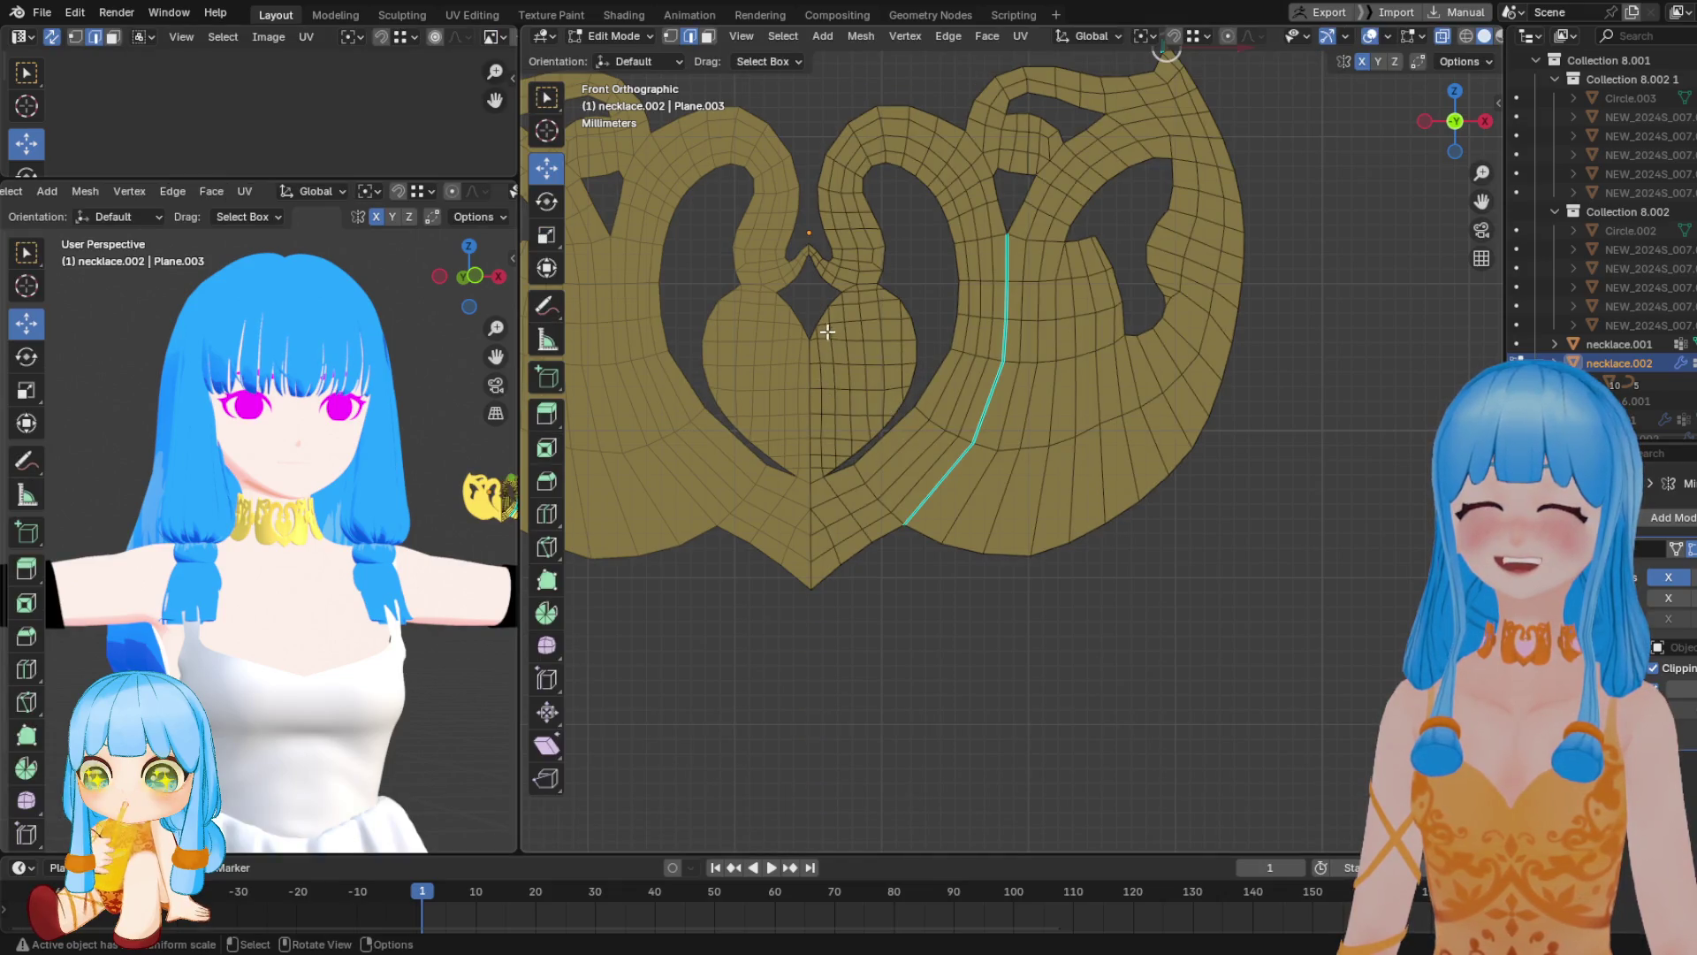
key(Tab)
right_click(875, 394)
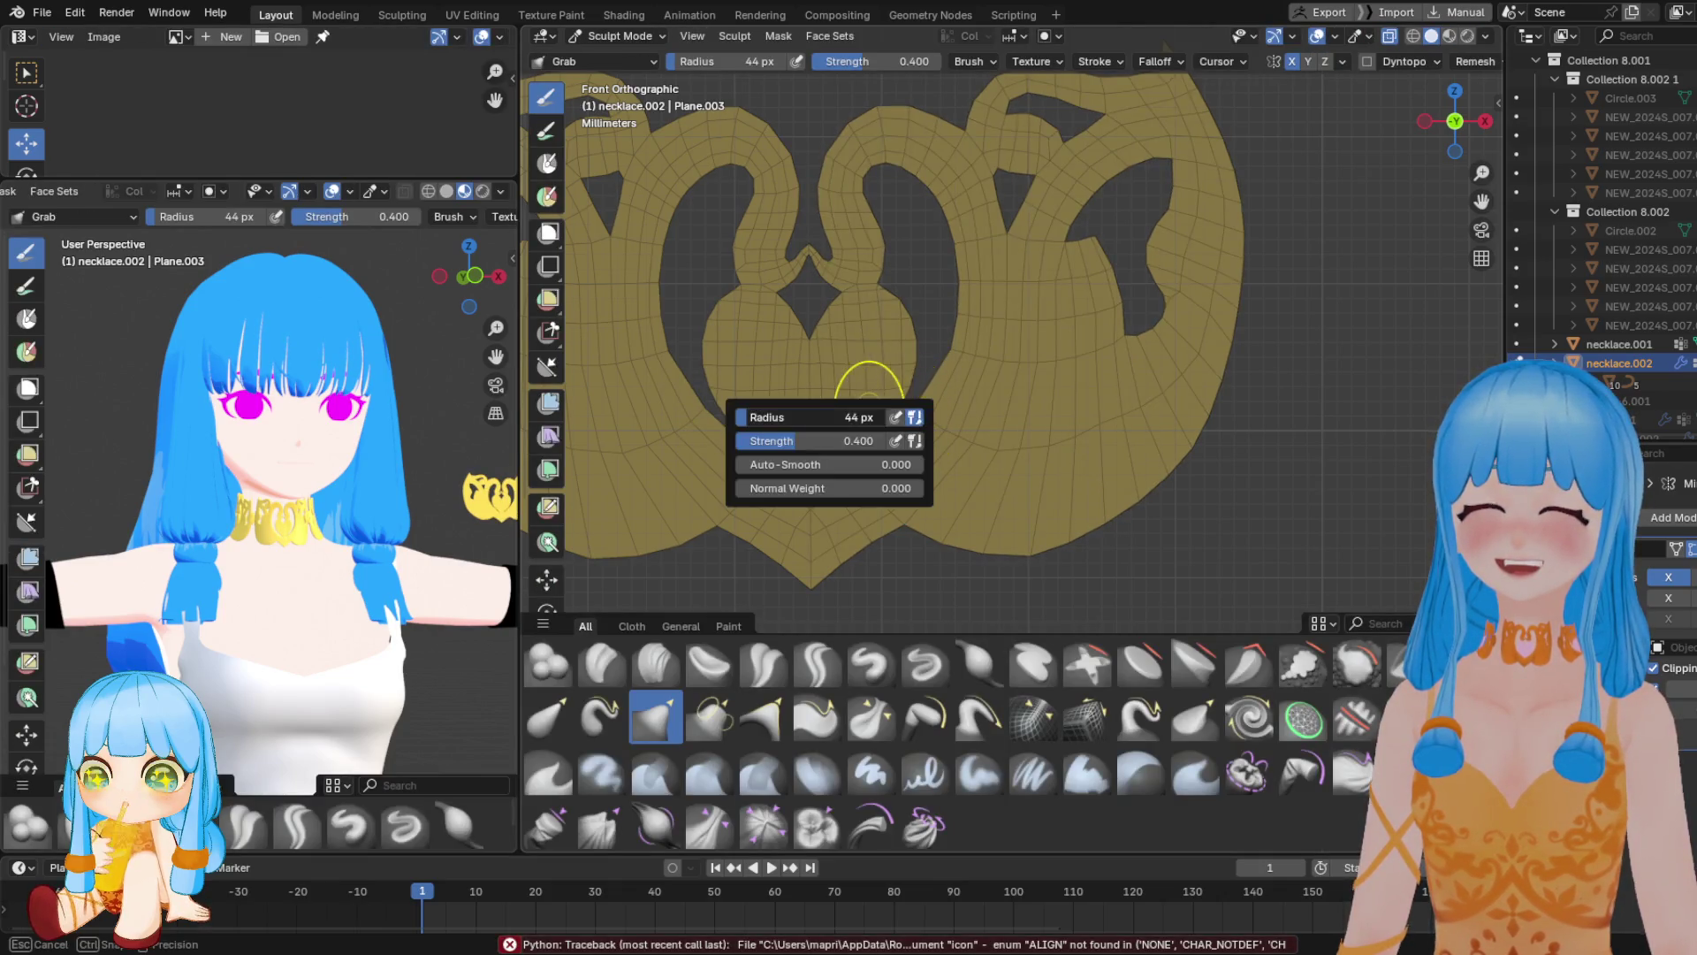
mouse_move(917, 404)
mouse_down()
mouse_move(942, 422)
mouse_move(872, 462)
mouse_move(900, 464)
mouse_move(883, 437)
mouse_up()
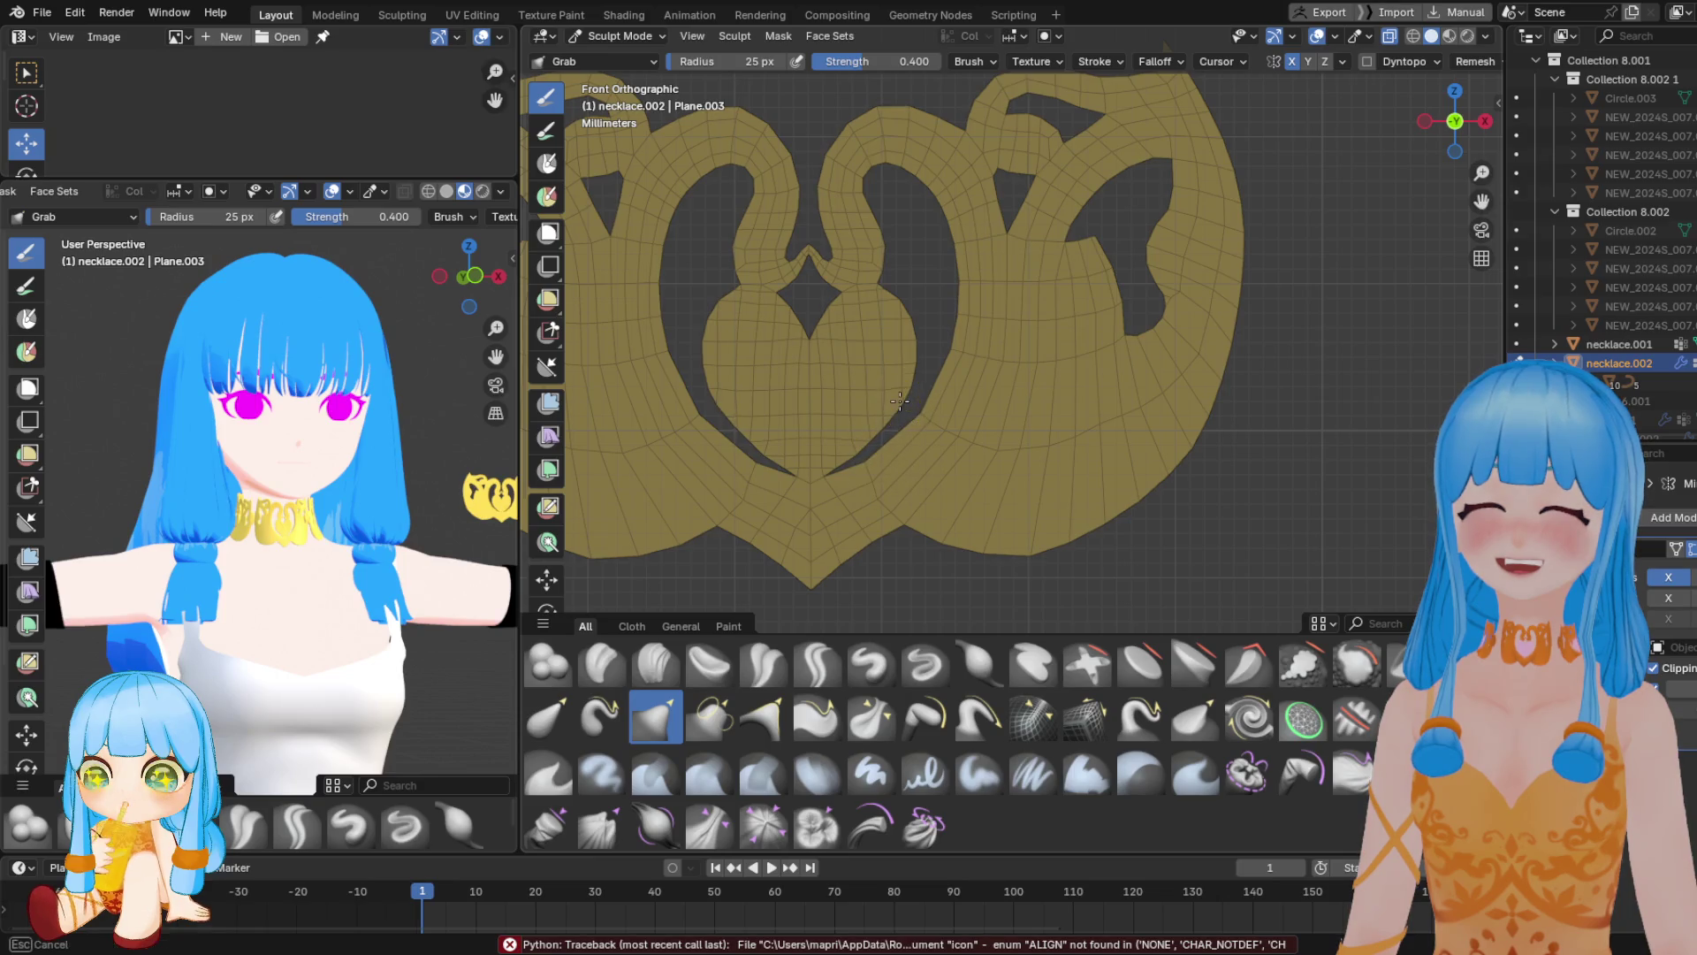
mouse_move(952, 358)
mouse_down()
mouse_move(946, 378)
mouse_move(972, 349)
mouse_move(919, 453)
mouse_move(934, 427)
mouse_up()
With a 59 px brush, reshape the right-side band, upper middle curl and right hole's edge
right_click(968, 363)
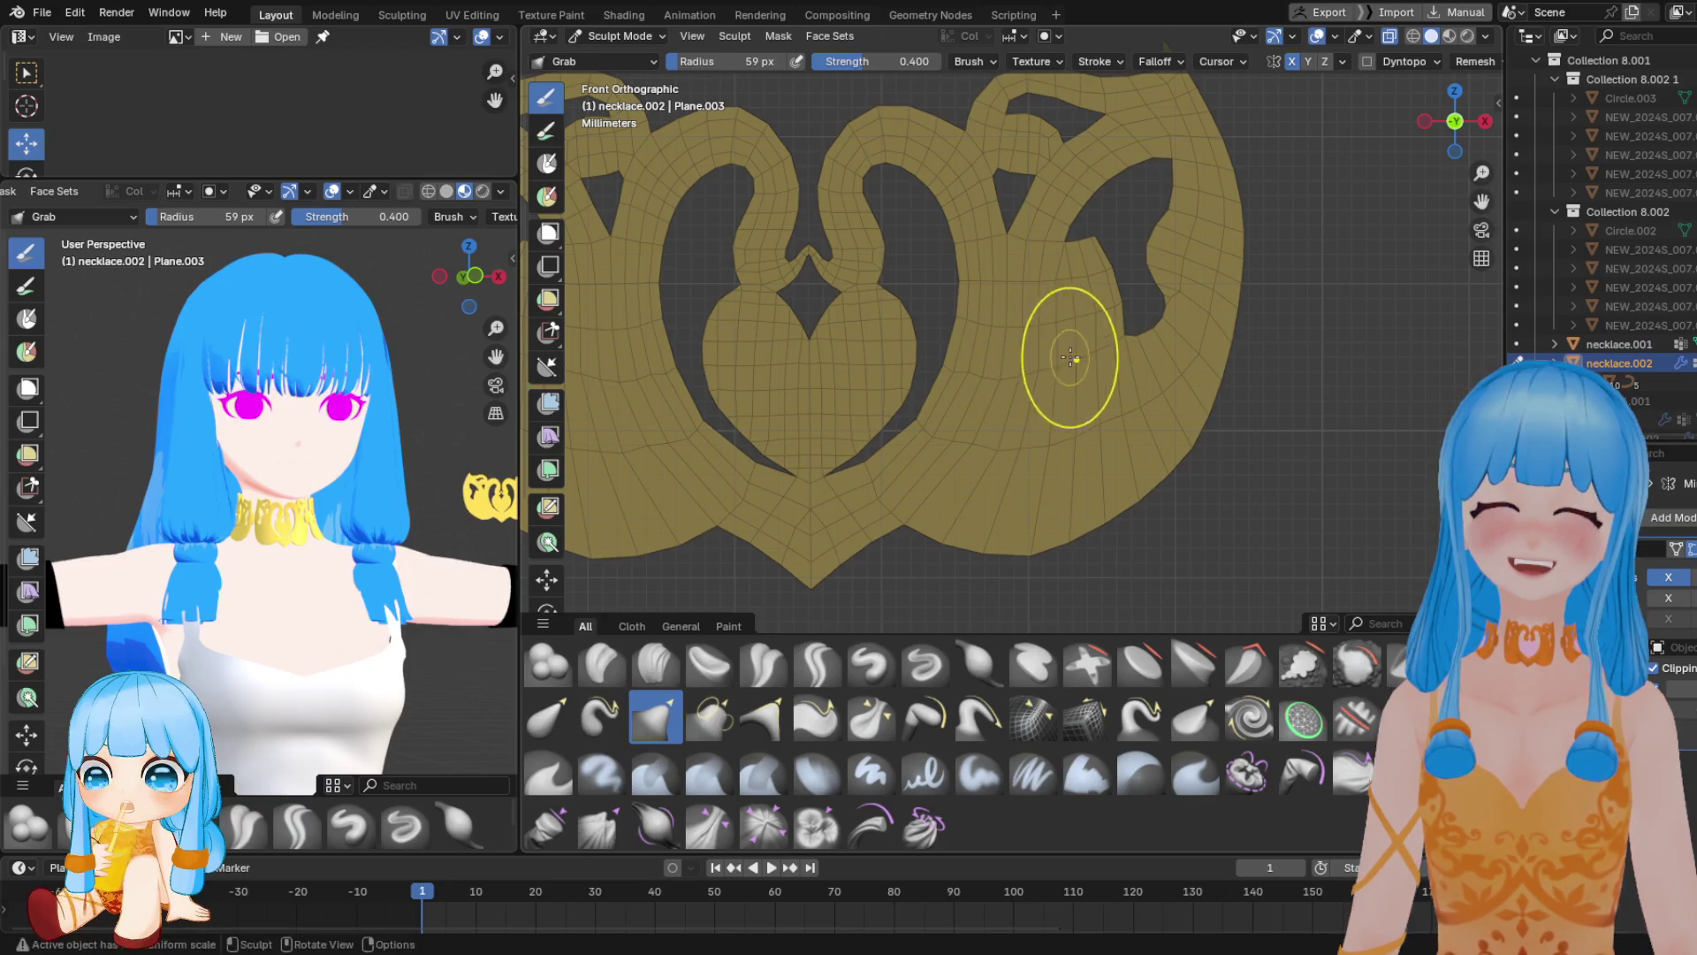
mouse_move(990, 321)
mouse_down()
mouse_move(962, 336)
mouse_move(943, 208)
mouse_up()
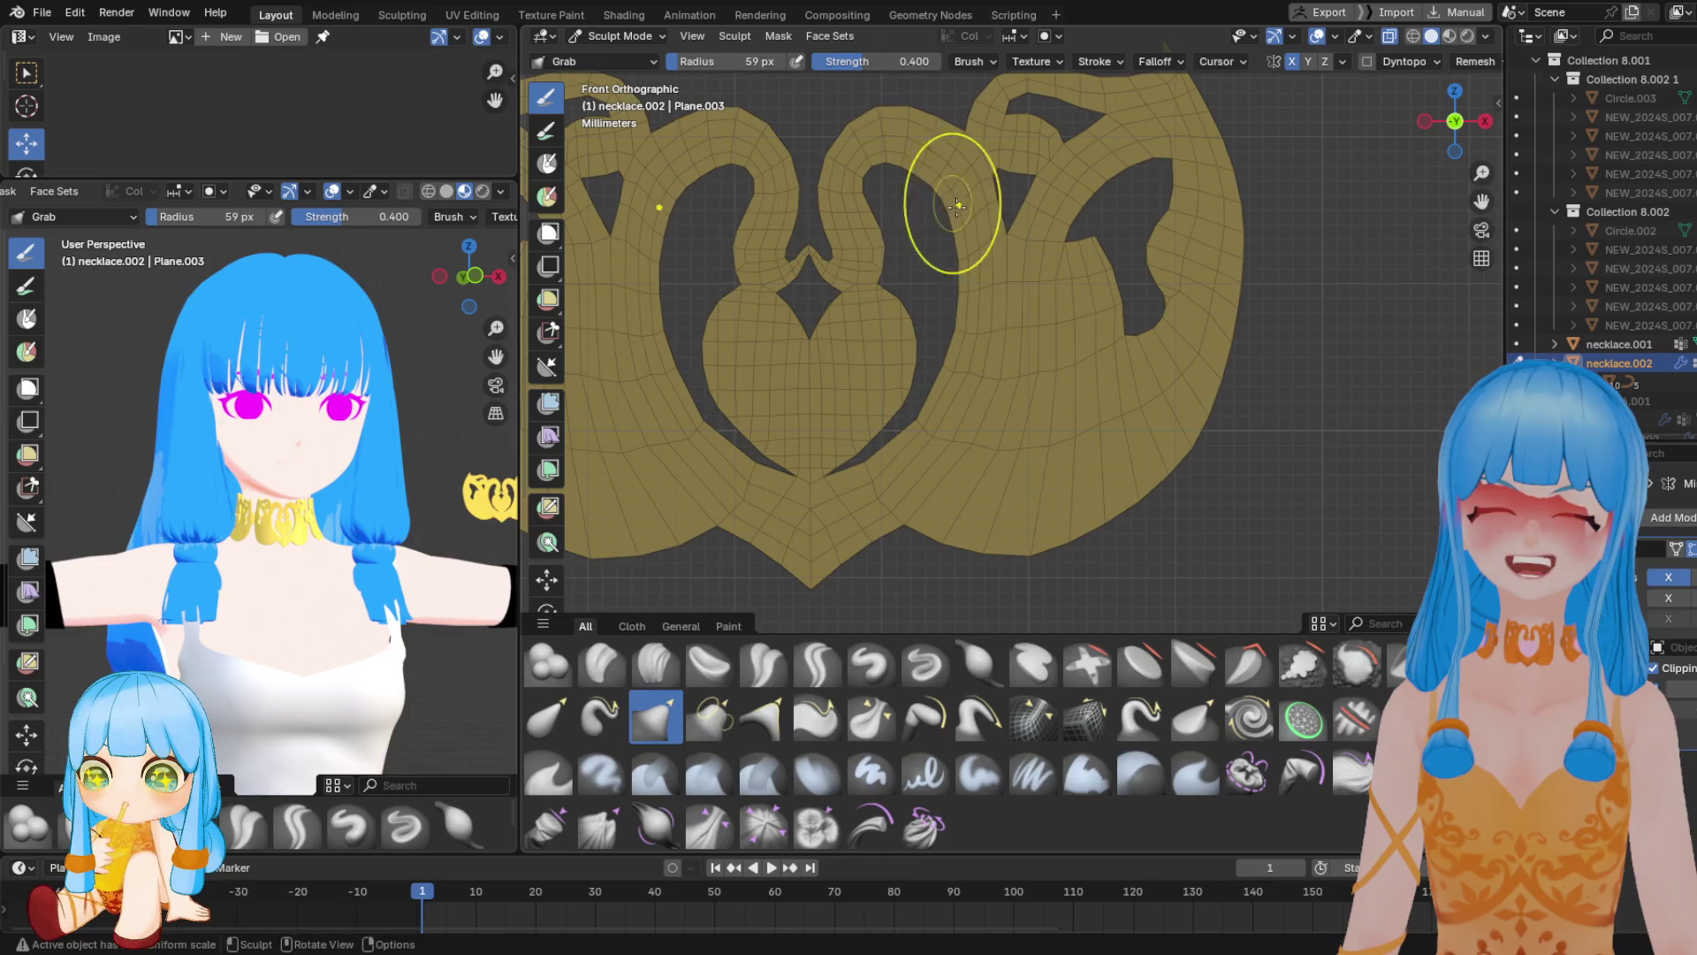
mouse_move(990, 320)
mouse_down()
mouse_move(981, 390)
mouse_move(1010, 492)
mouse_move(1141, 429)
mouse_move(1106, 448)
mouse_move(996, 448)
mouse_up()
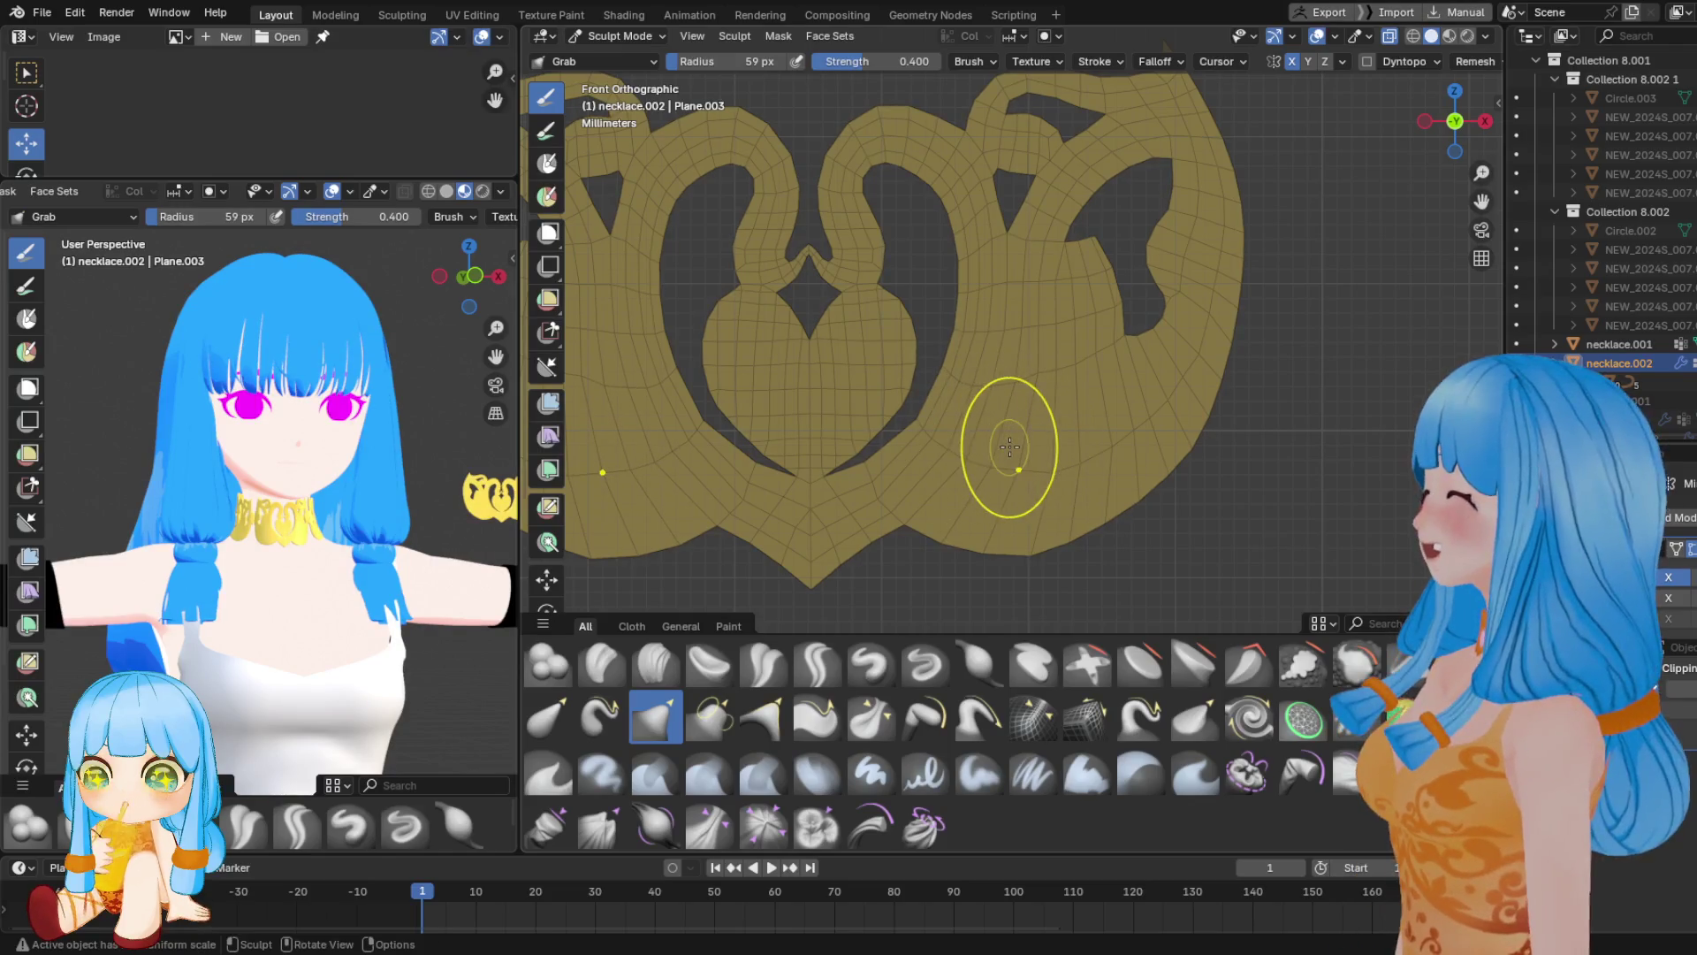
scroll(1077, 364, up, 2)
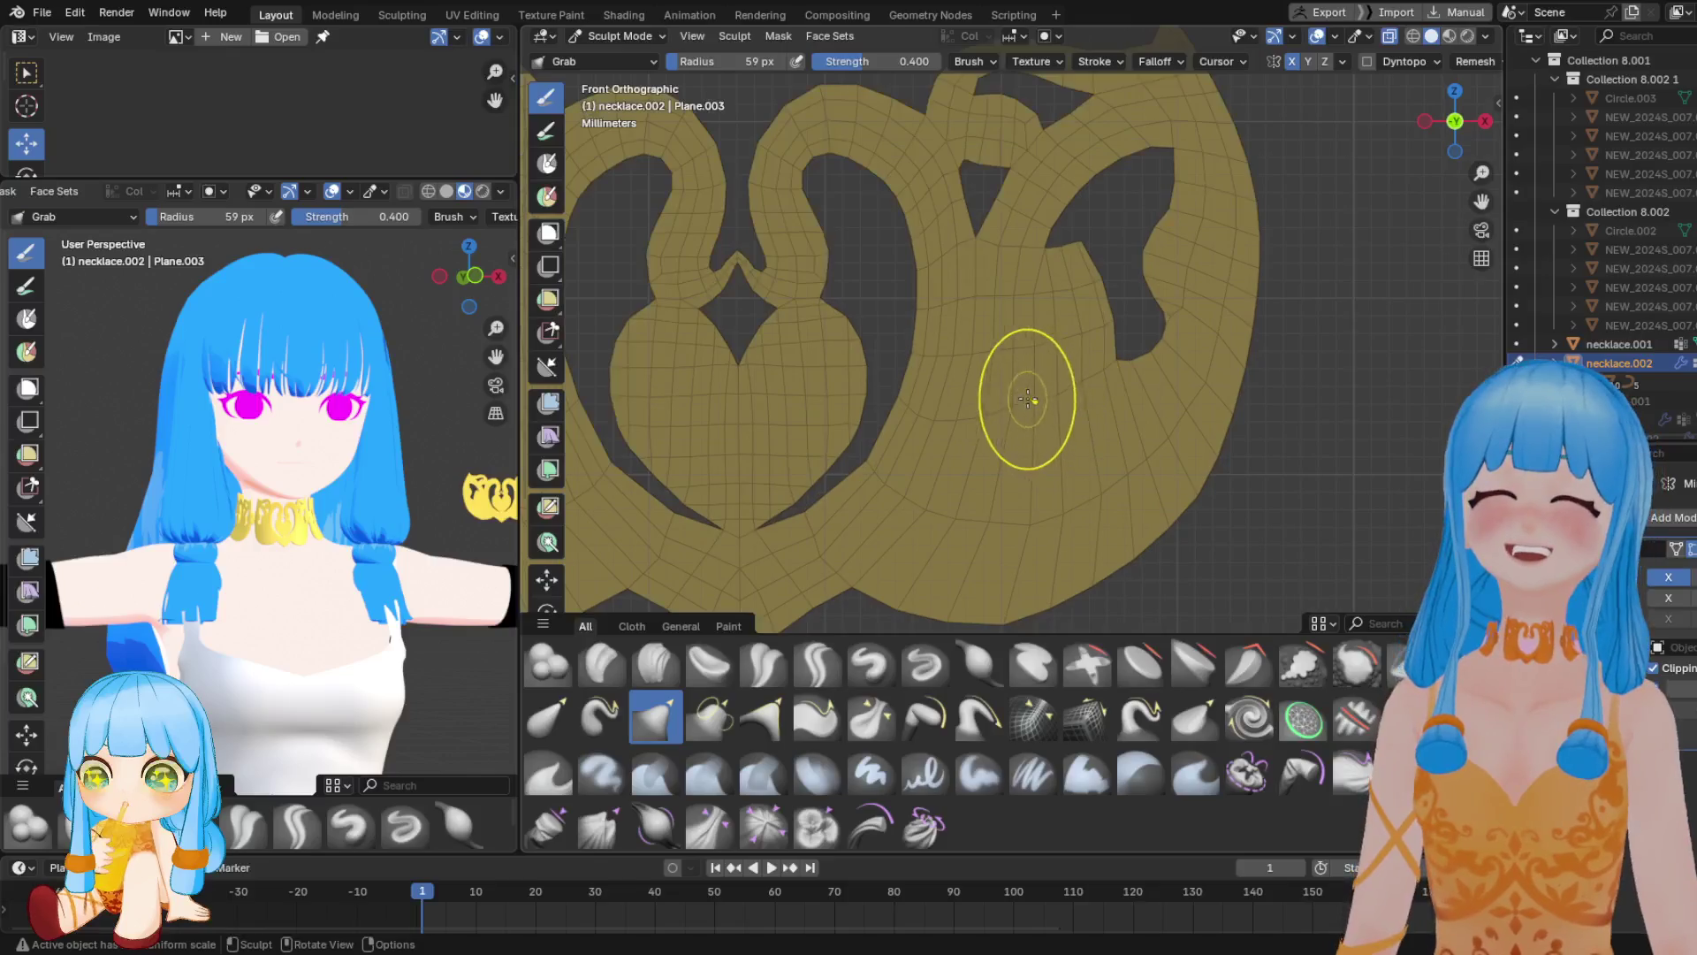
drag(1019, 414, 993, 414)
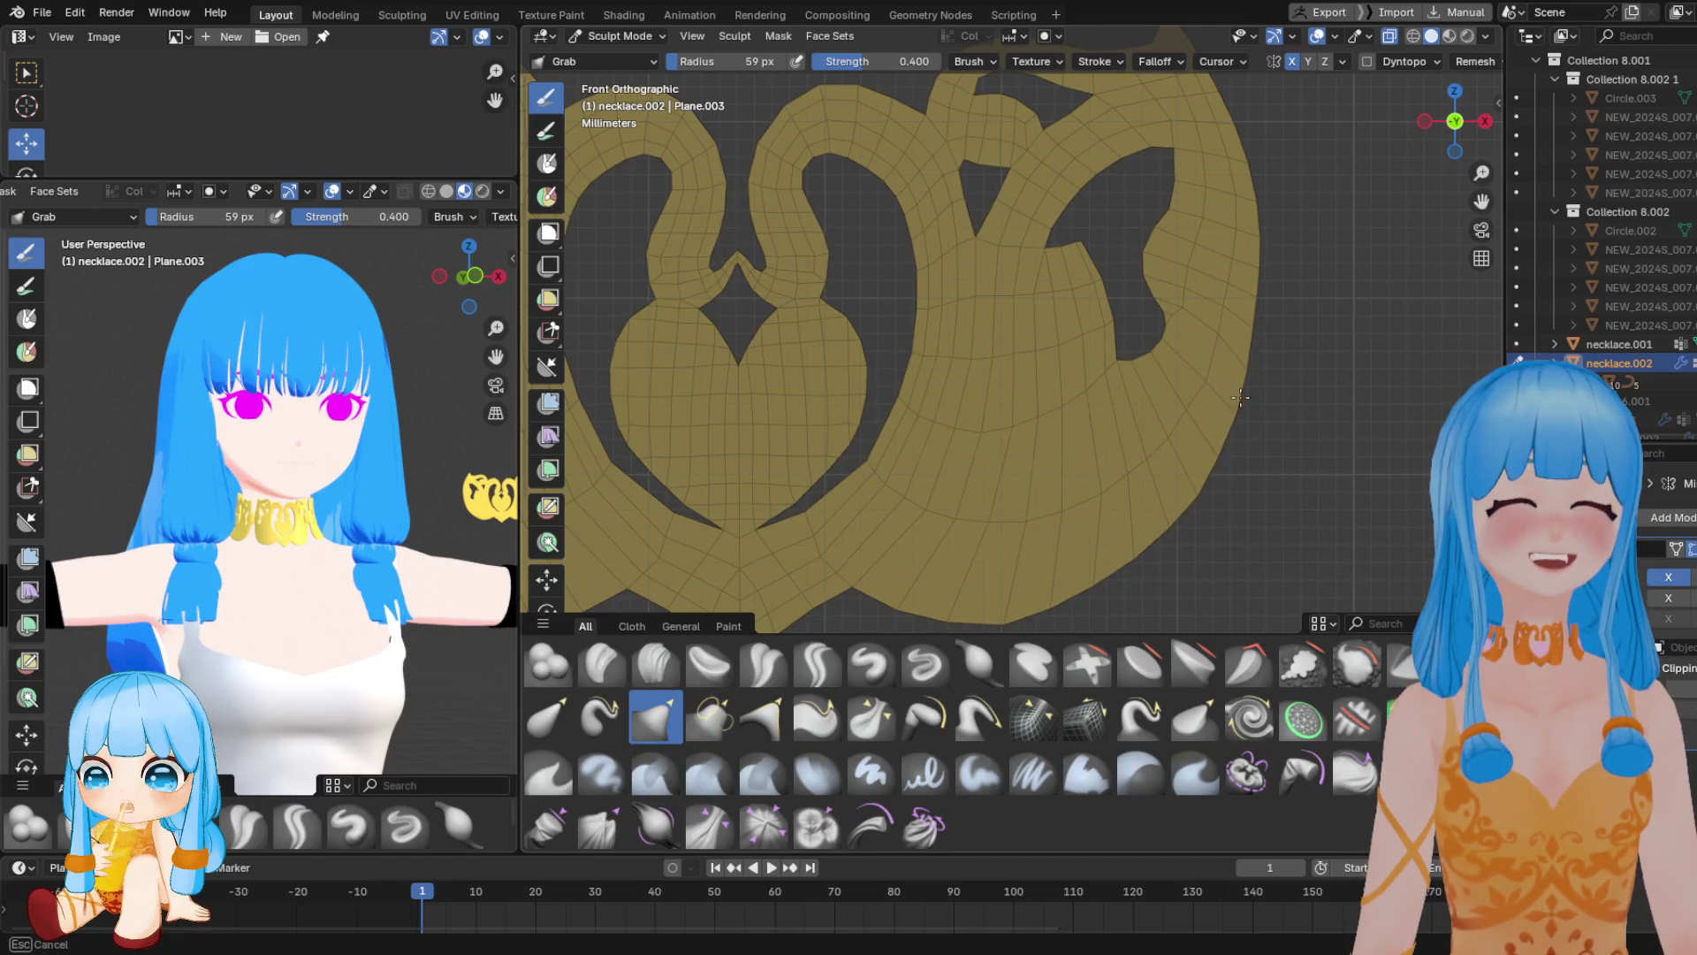
mouse_move(1205, 378)
shift+middle_down()
mouse_move(1179, 486)
mouse_move(1133, 426)
shift+middle_up()
mouse_move(1132, 427)
mouse_down()
mouse_move(1019, 443)
mouse_move(1063, 419)
mouse_up()
mouse_move(1002, 357)
mouse_down()
mouse_move(978, 372)
mouse_move(1048, 372)
mouse_up()
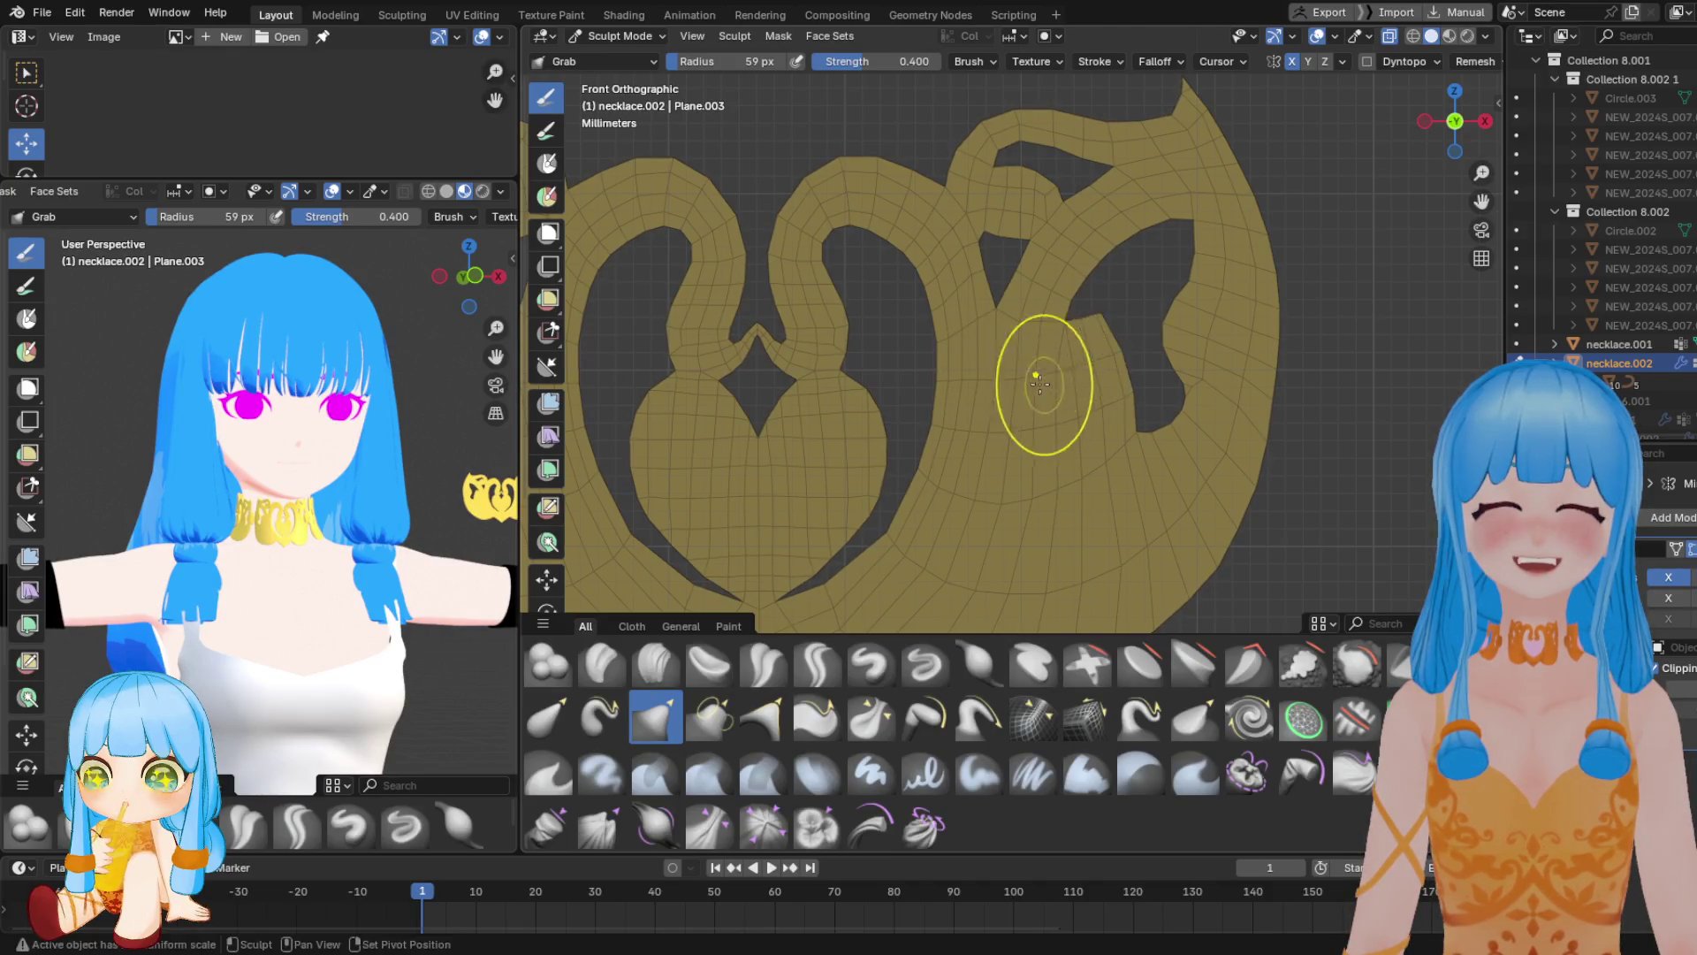
Adjust the Grab brush radius to 43 px, then 87 px, and settle on 59 px
scroll(1015, 406, up, 2)
shift+scroll(1026, 397, up, 2)
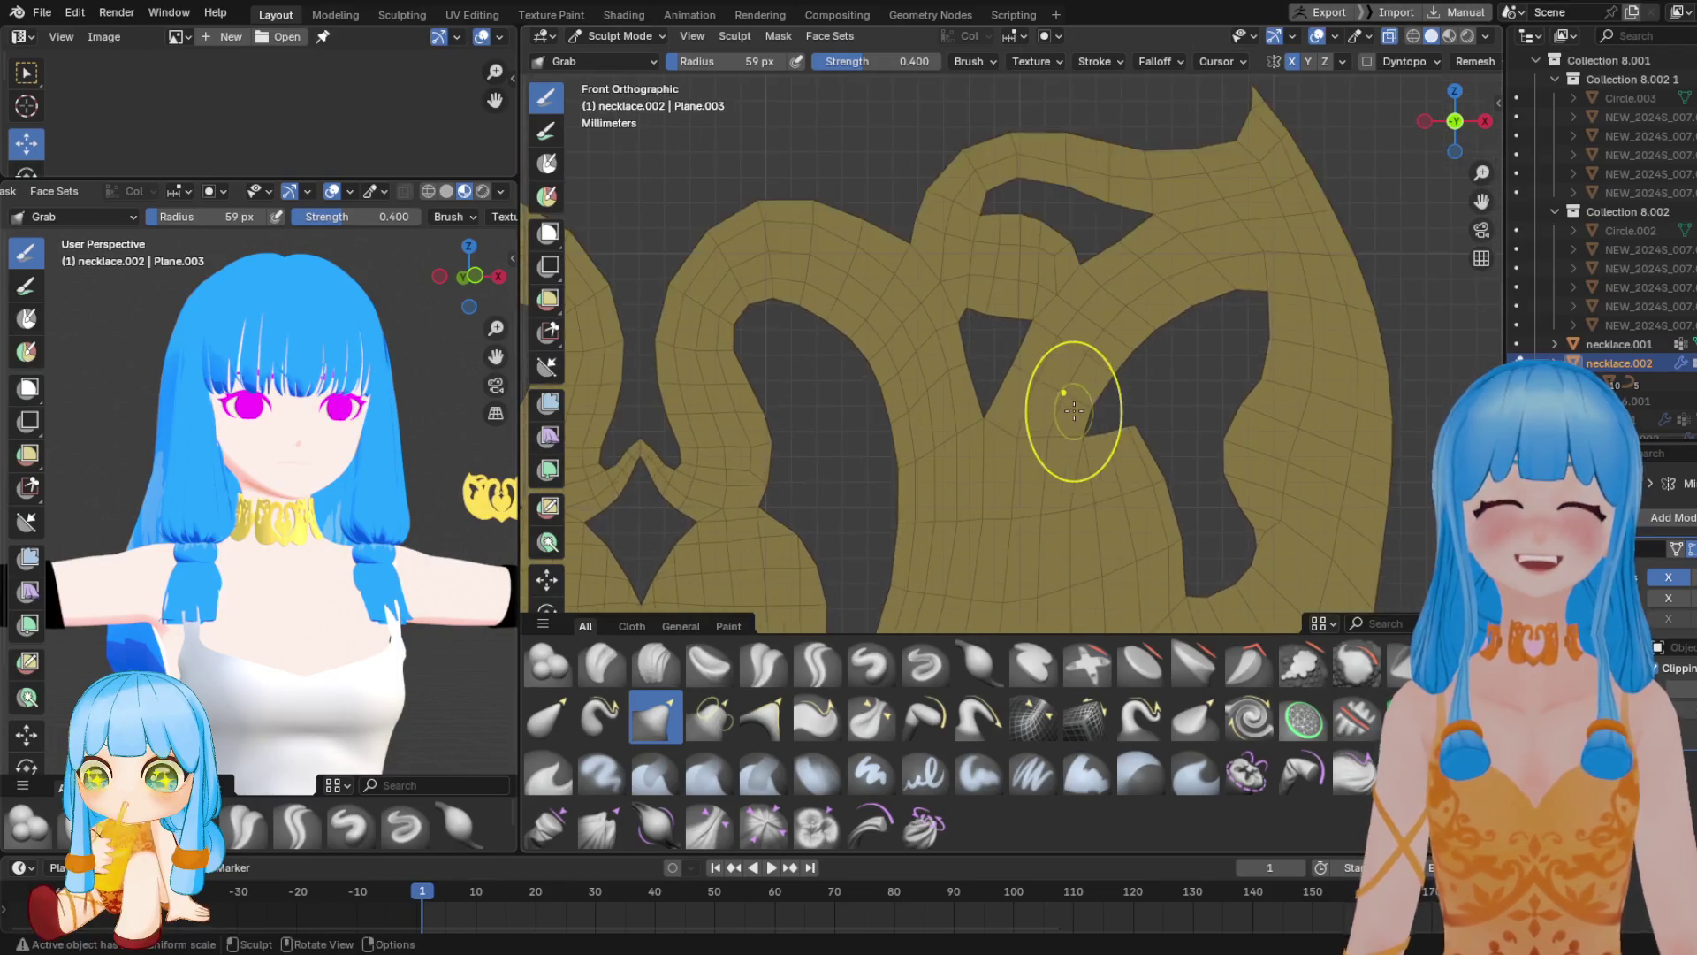
right_click(946, 421)
mouse_move(946, 421)
mouse_down()
mouse_move(923, 421)
mouse_move(1047, 436)
mouse_up()
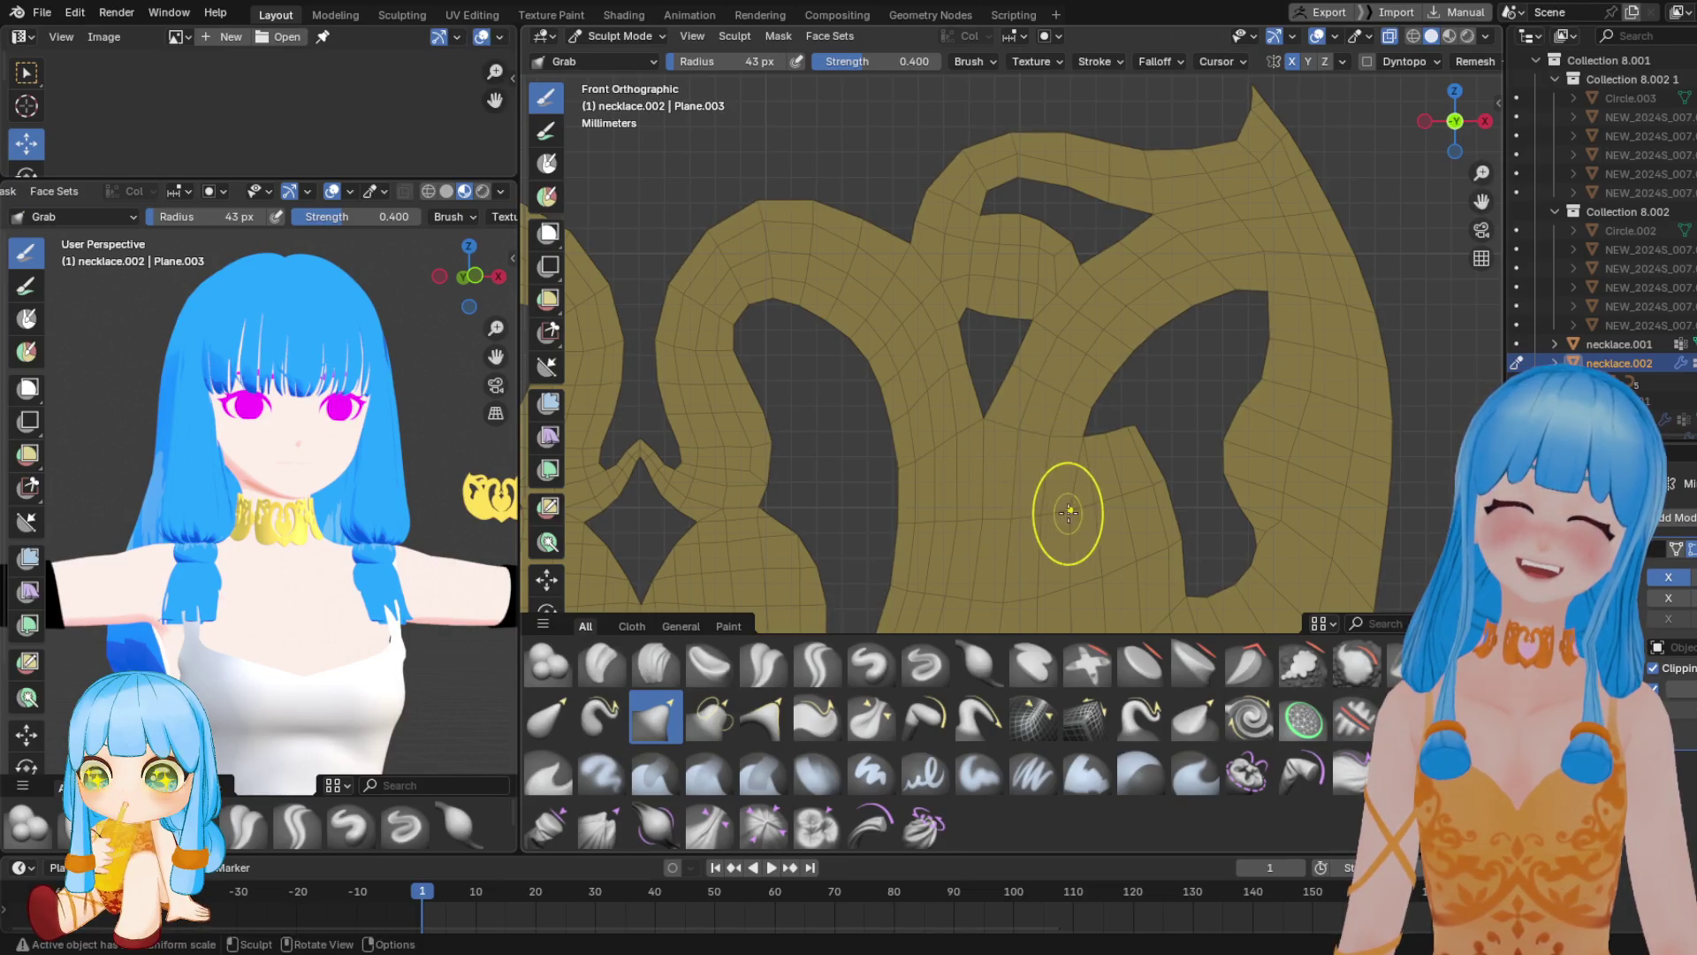
shift+middle_drag(1080, 470, 1040, 399)
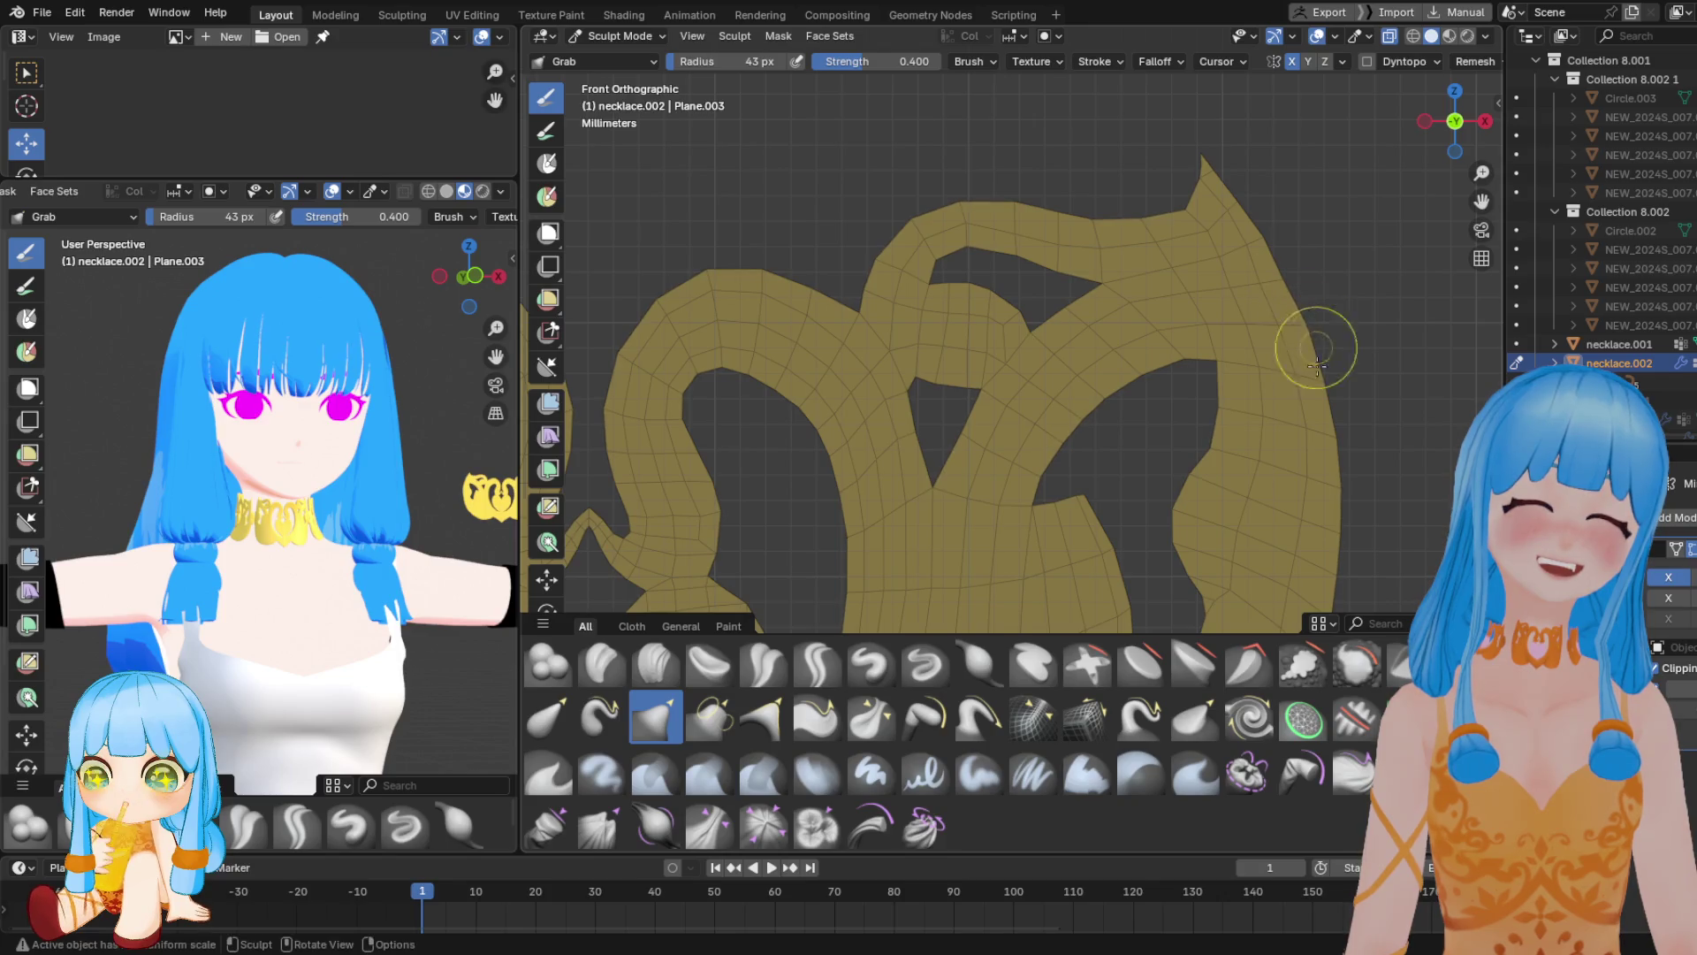
scroll(1317, 371, up, 2)
right_click(1210, 351)
drag(1099, 368, 1149, 367)
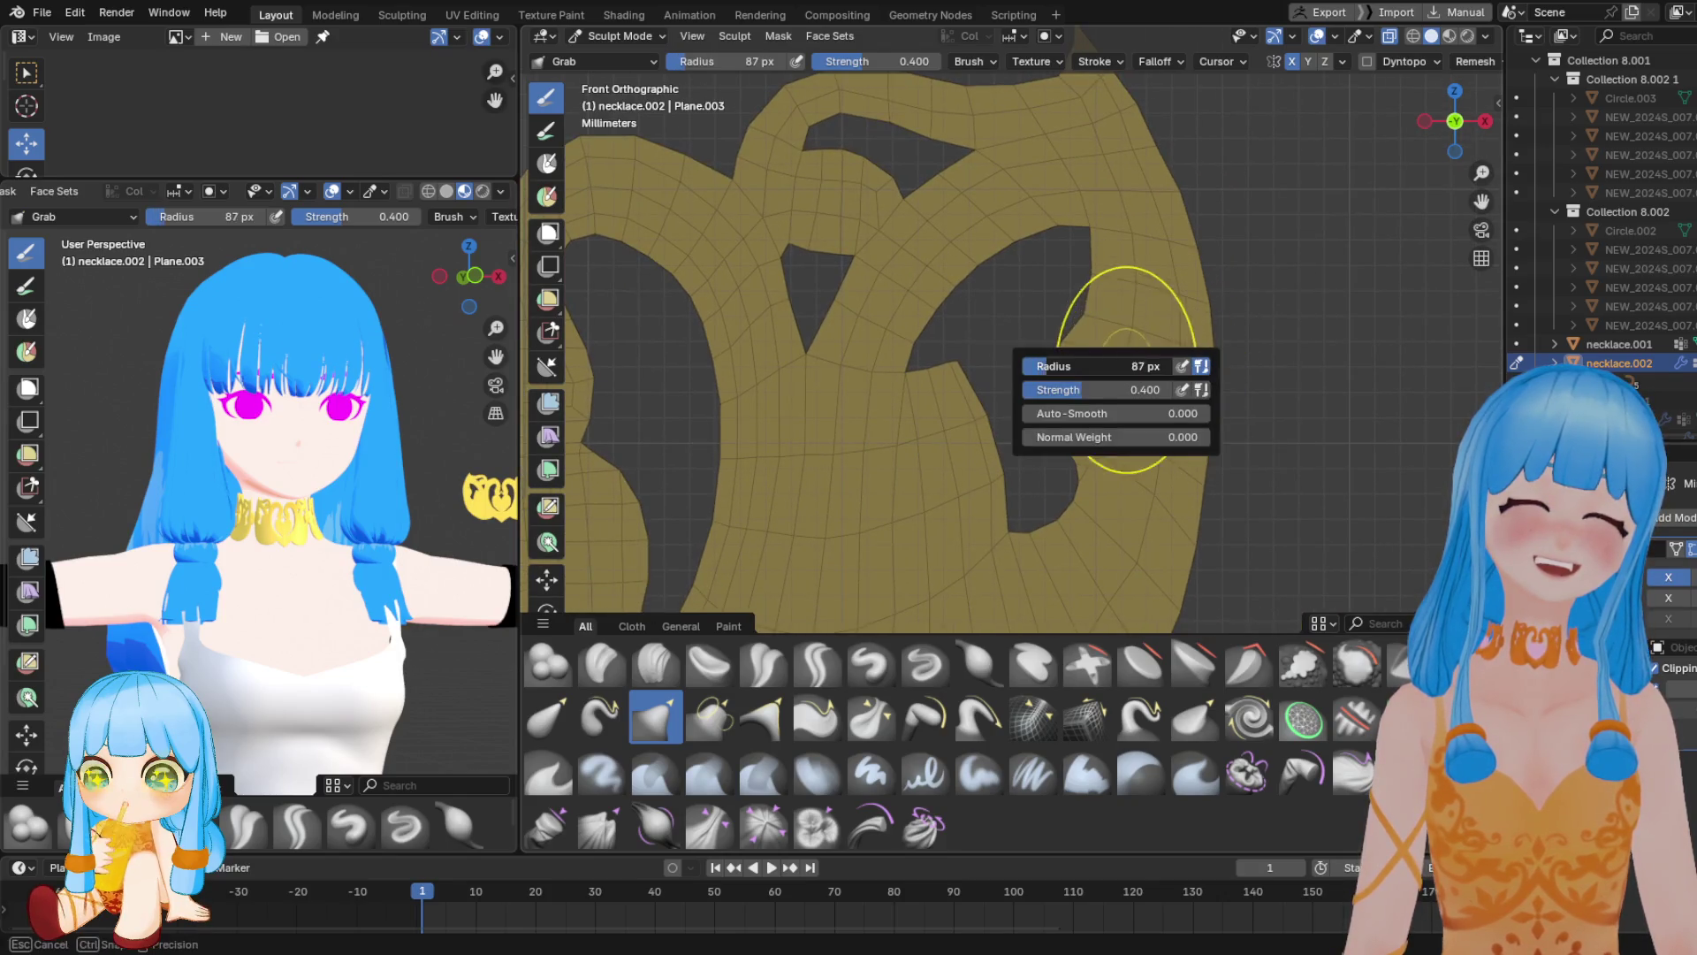
scroll(1206, 473, down, 2)
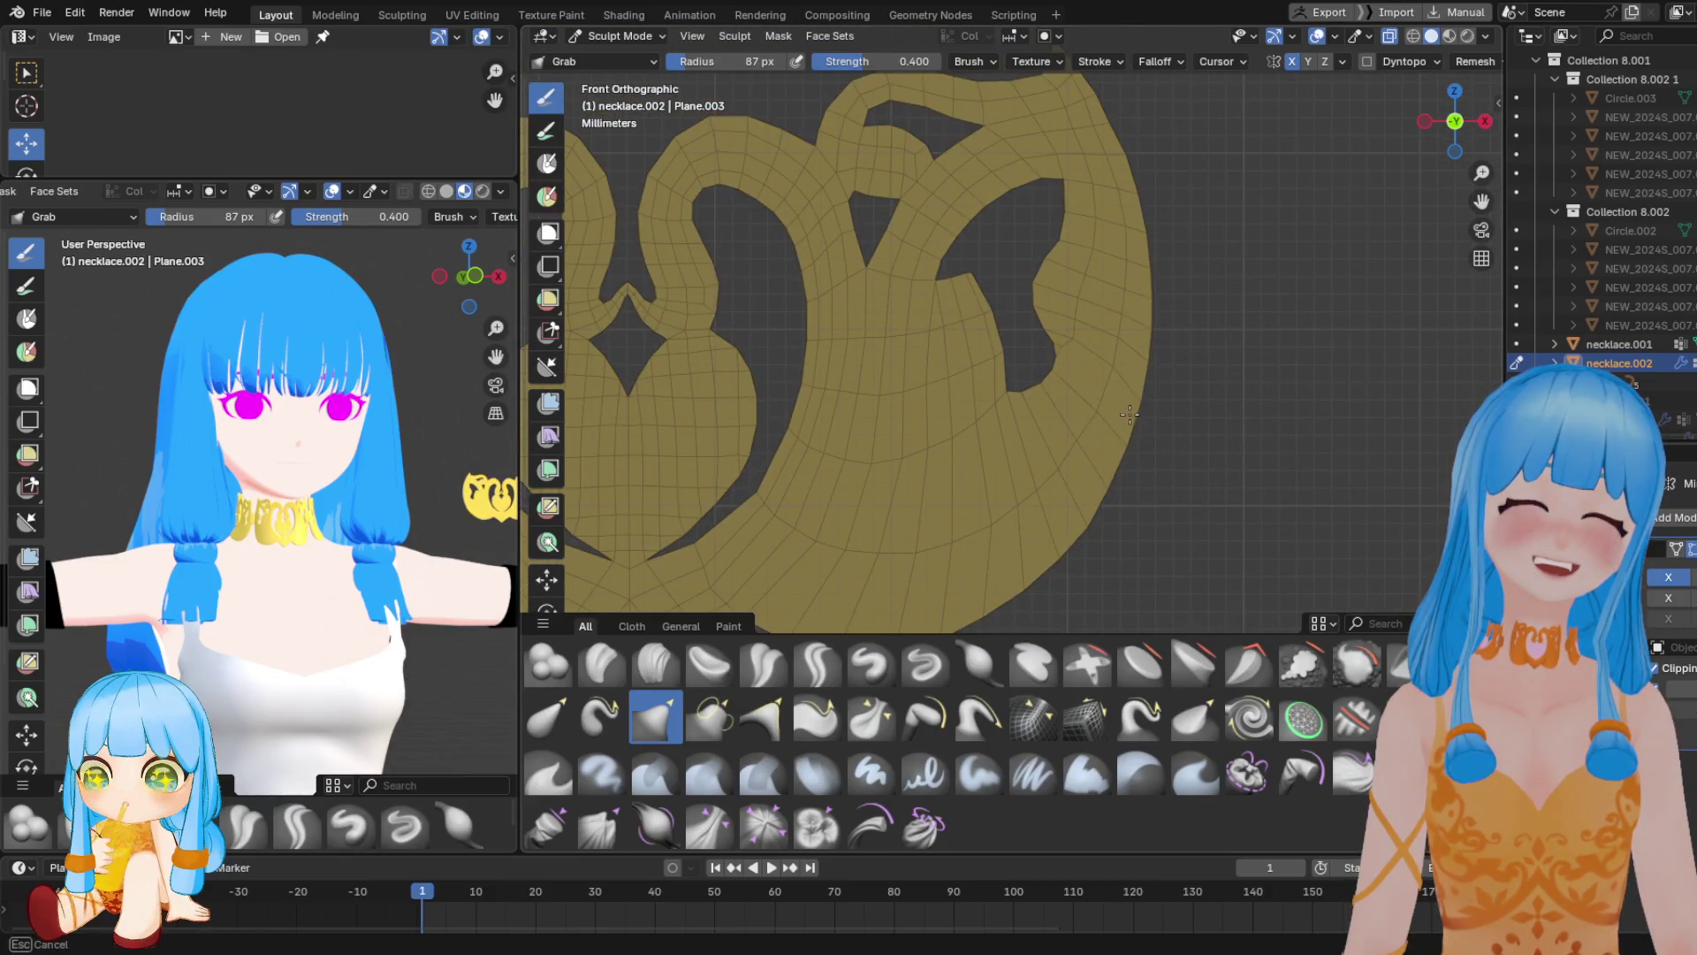
shift+scroll(1143, 344, up, 4)
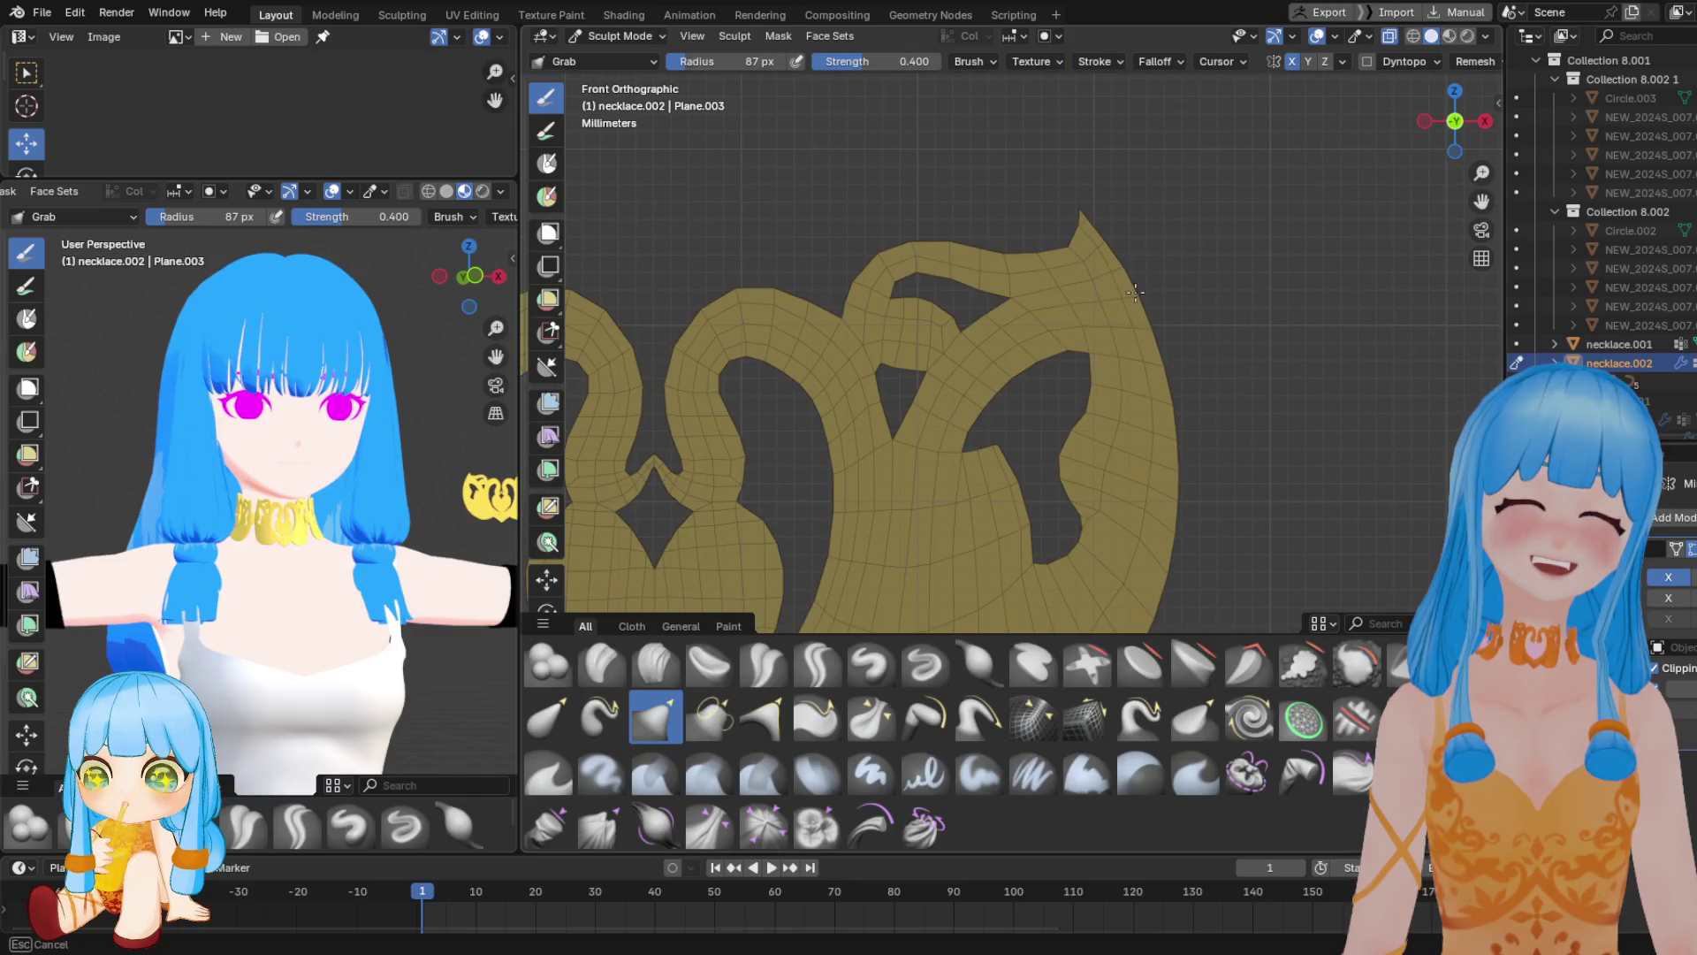
right_click(880, 322)
drag(880, 322, 863, 322)
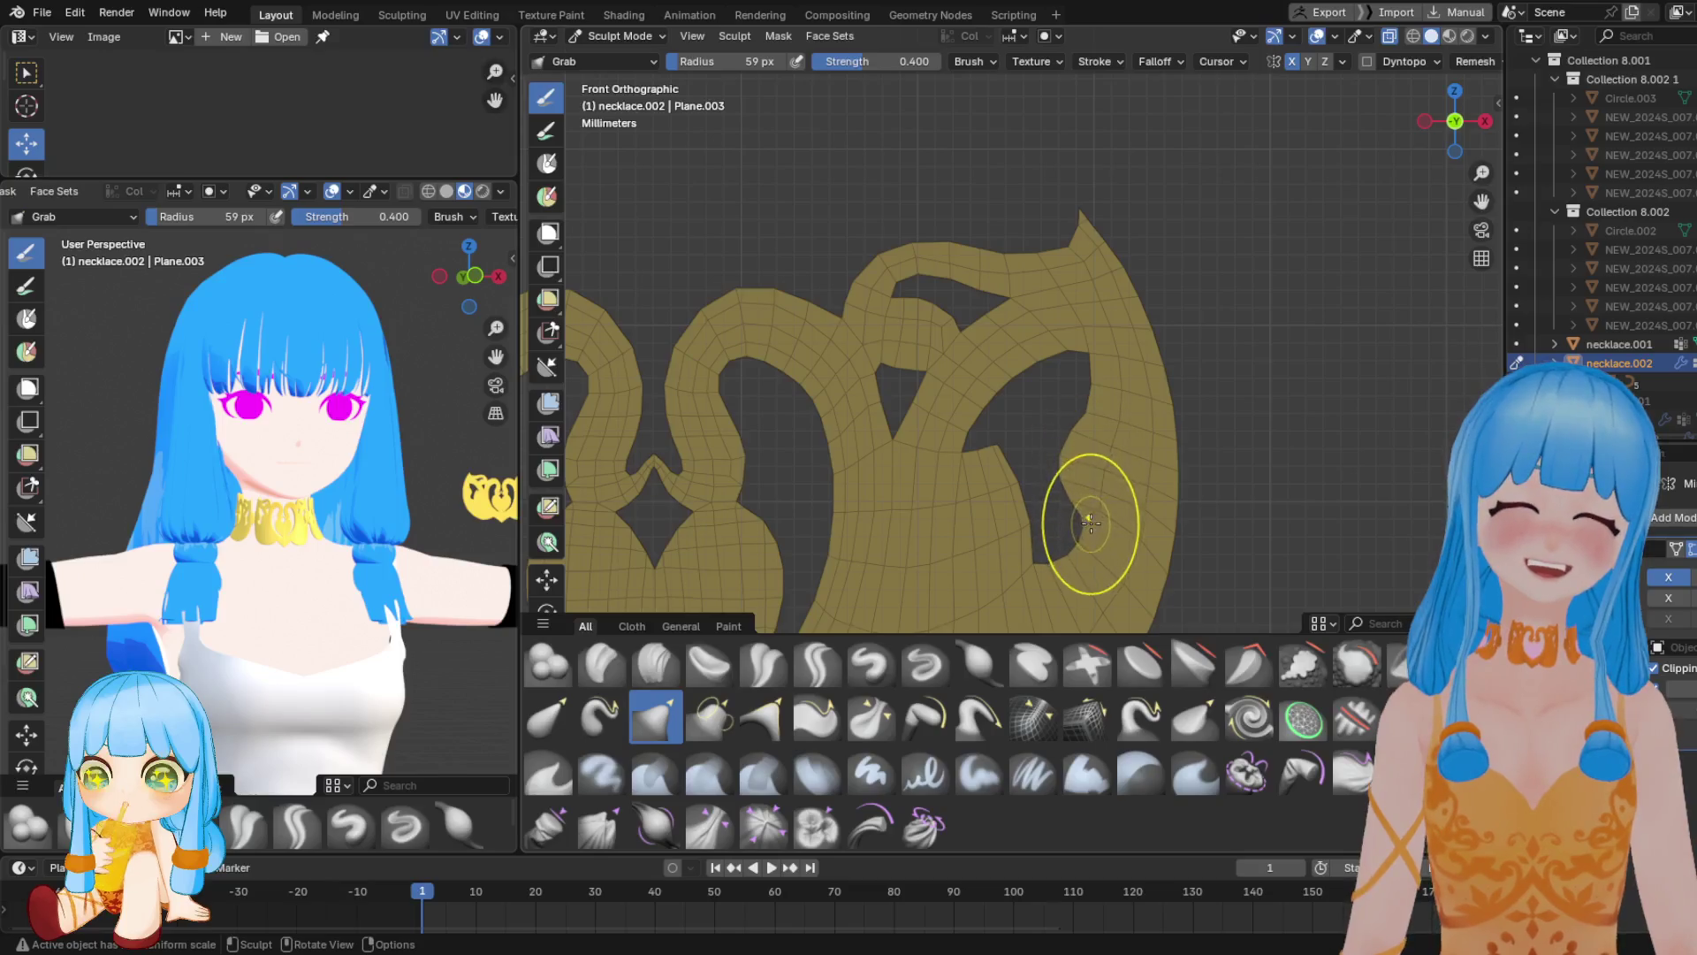
Grab-stroke the lower notch's edge into shape, then return to Edit Mode
drag(1075, 542, 967, 462)
scroll(991, 463, down, 5)
scroll(991, 465, up, 7)
drag(967, 462, 972, 456)
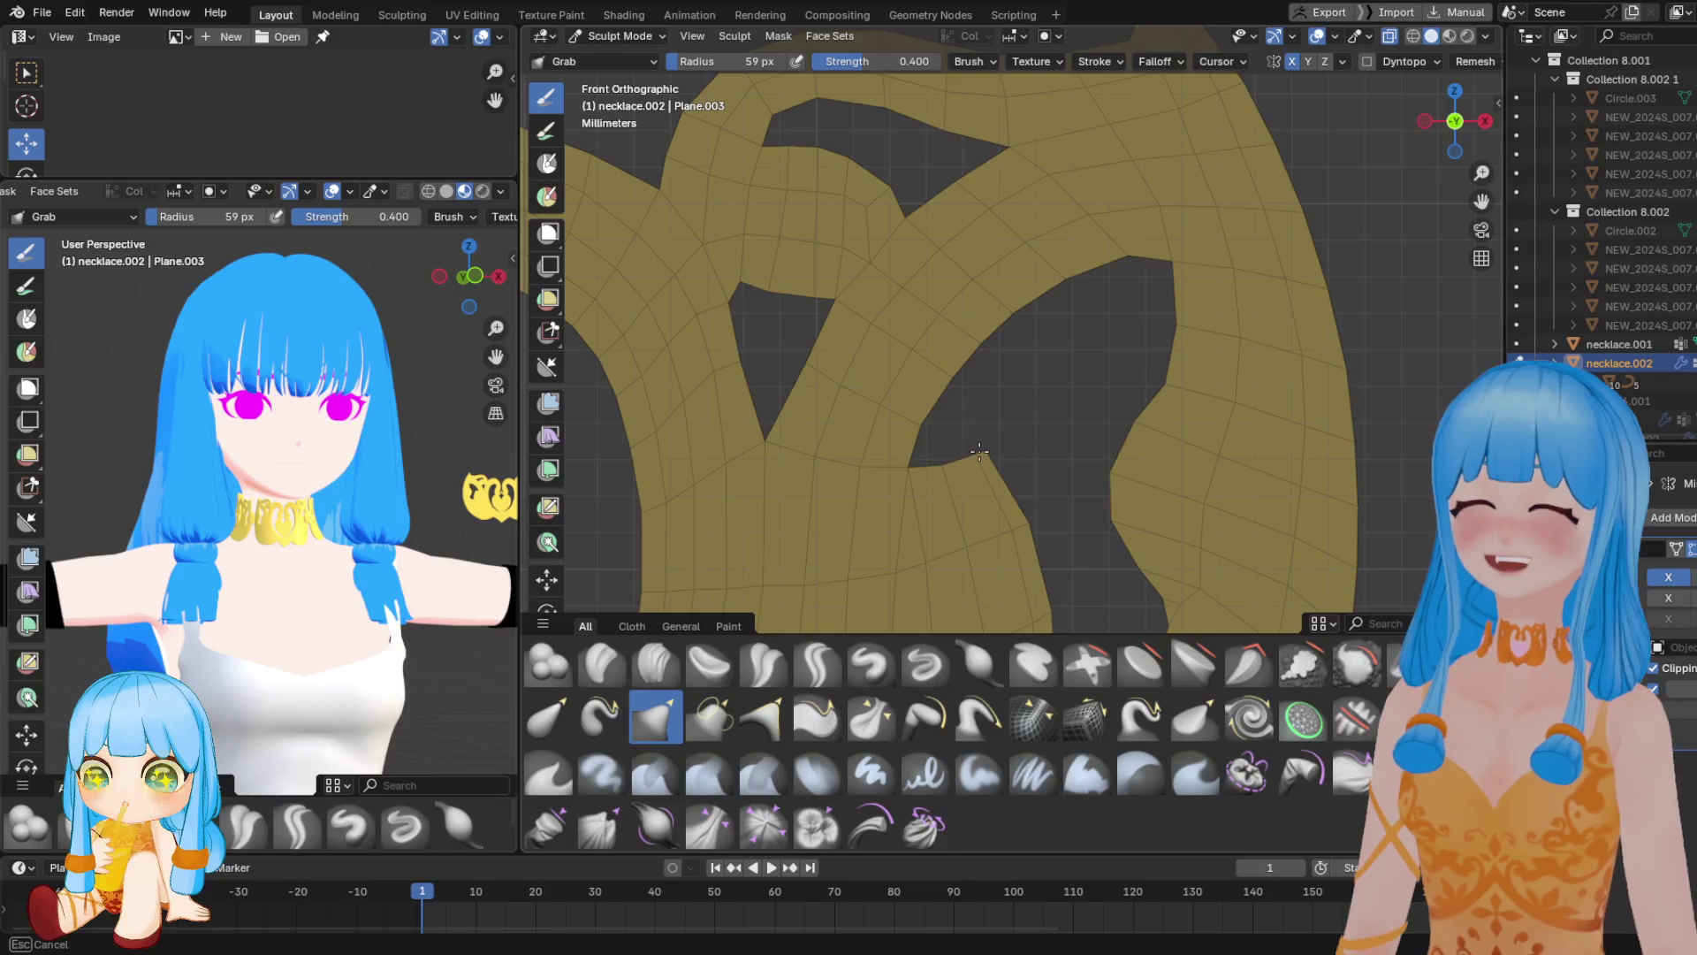
middle_drag(385, 481, 368, 478)
middle_drag(442, 504, 487, 492)
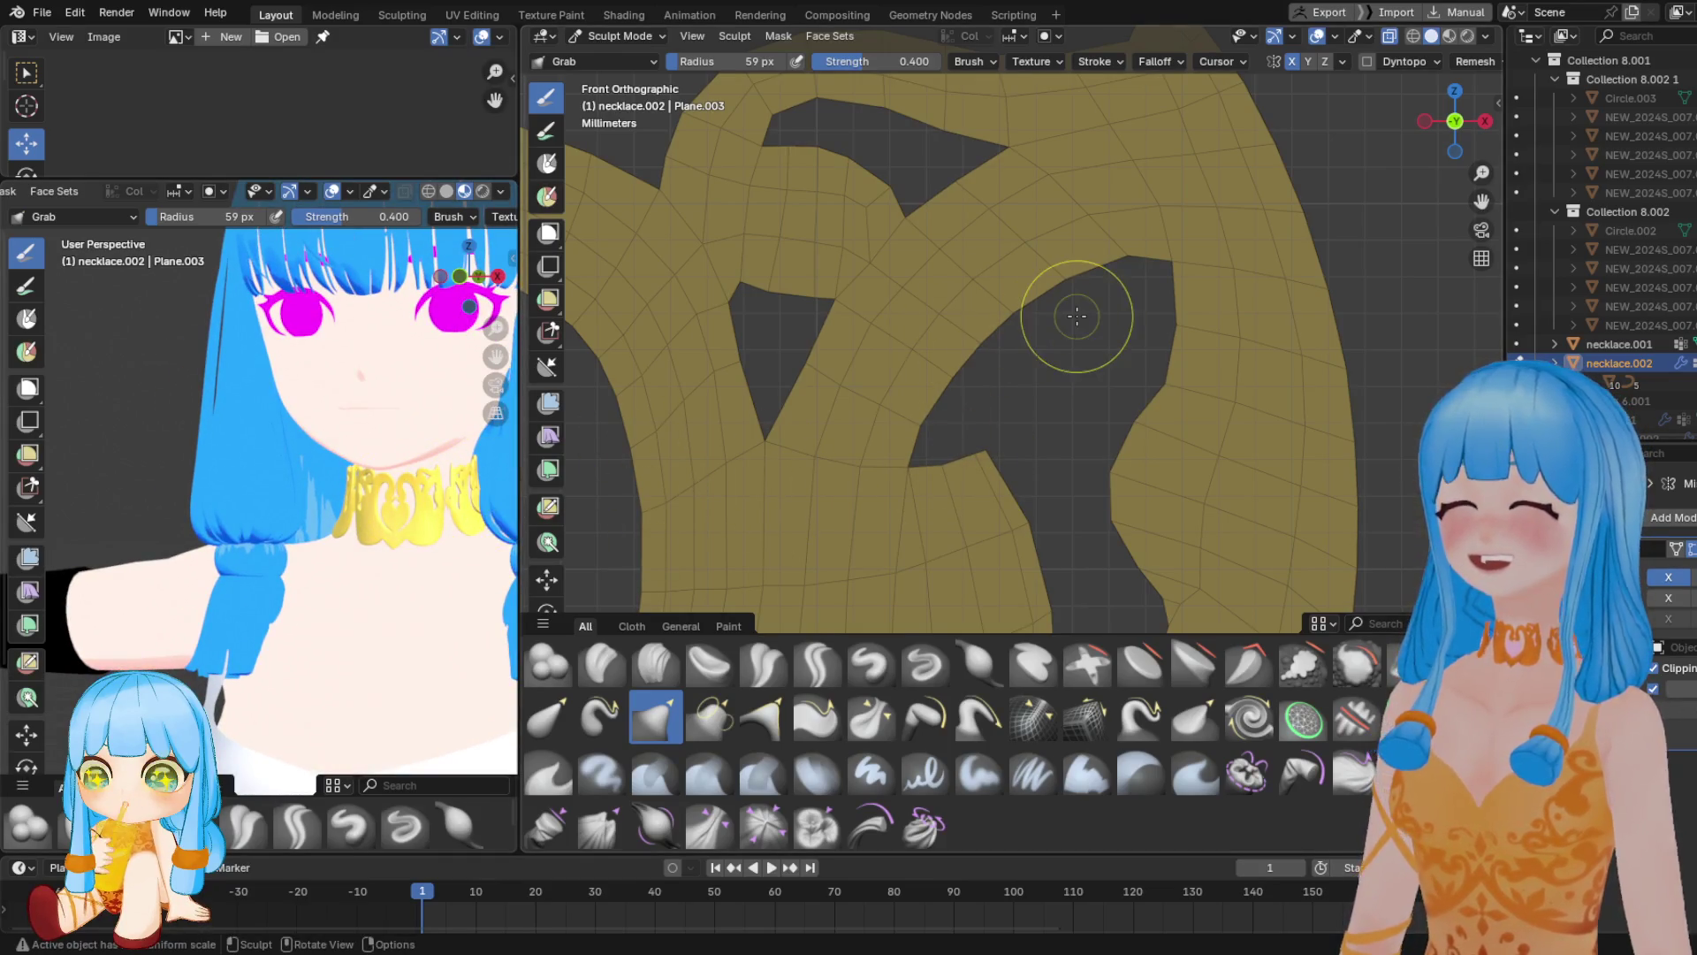
scroll(1072, 322, down, 5)
scroll(1051, 423, up, 3)
scroll(1051, 424, up, 1)
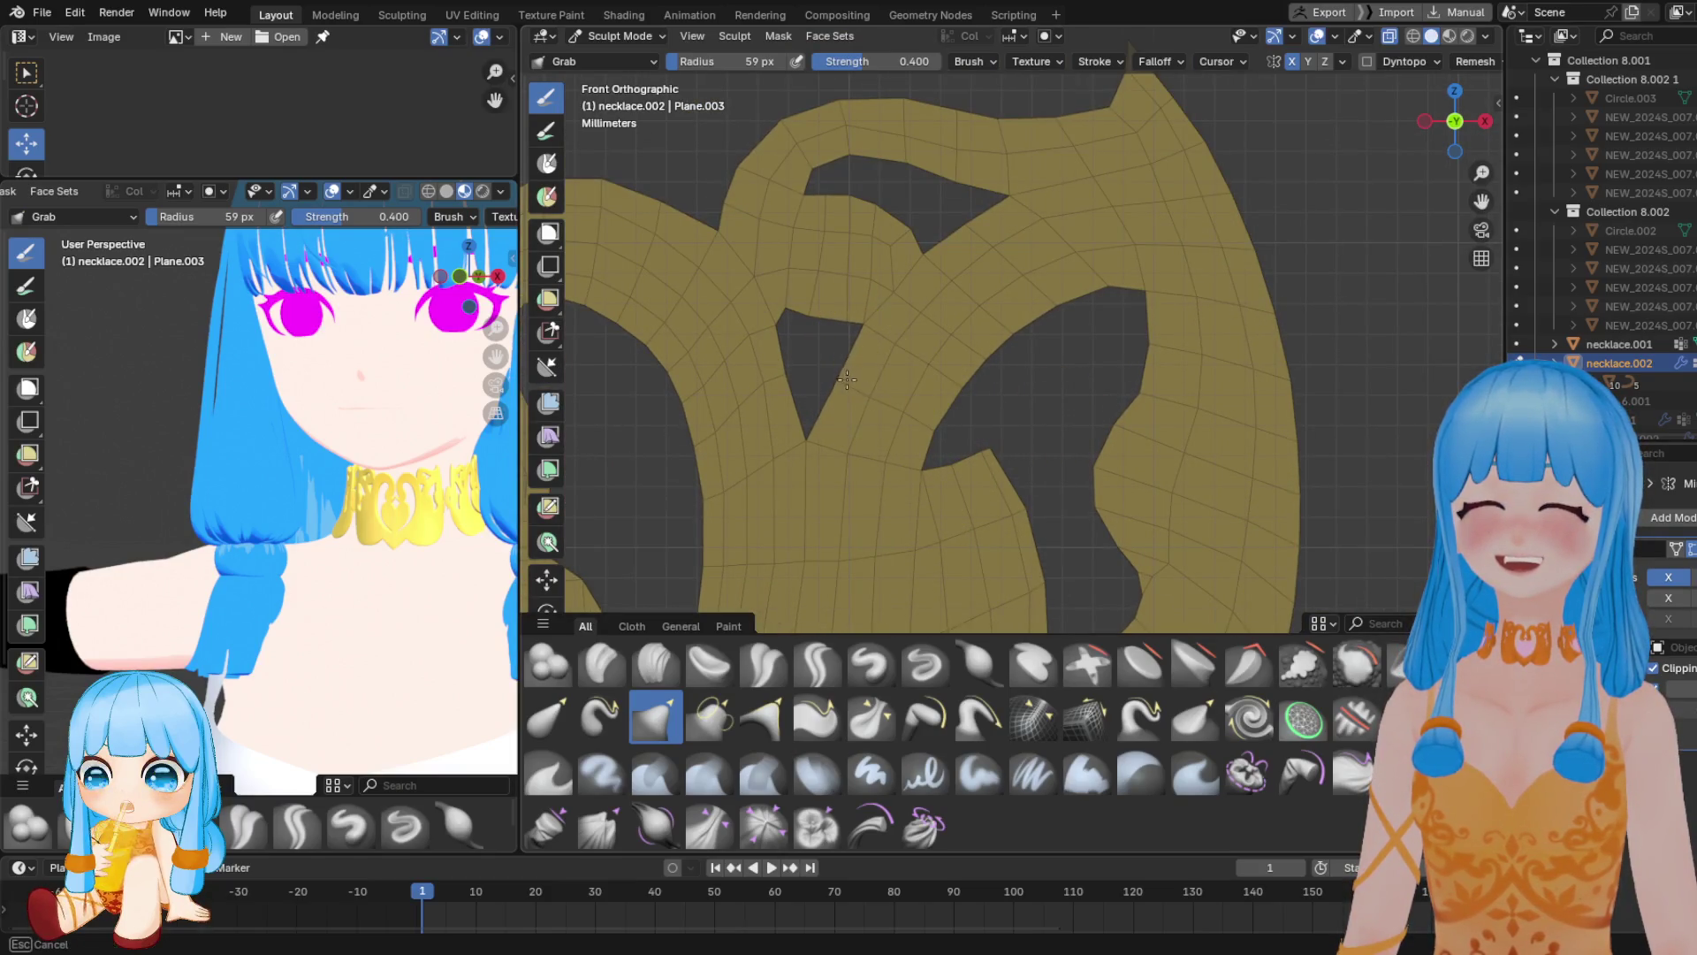
scroll(872, 404, down, 2)
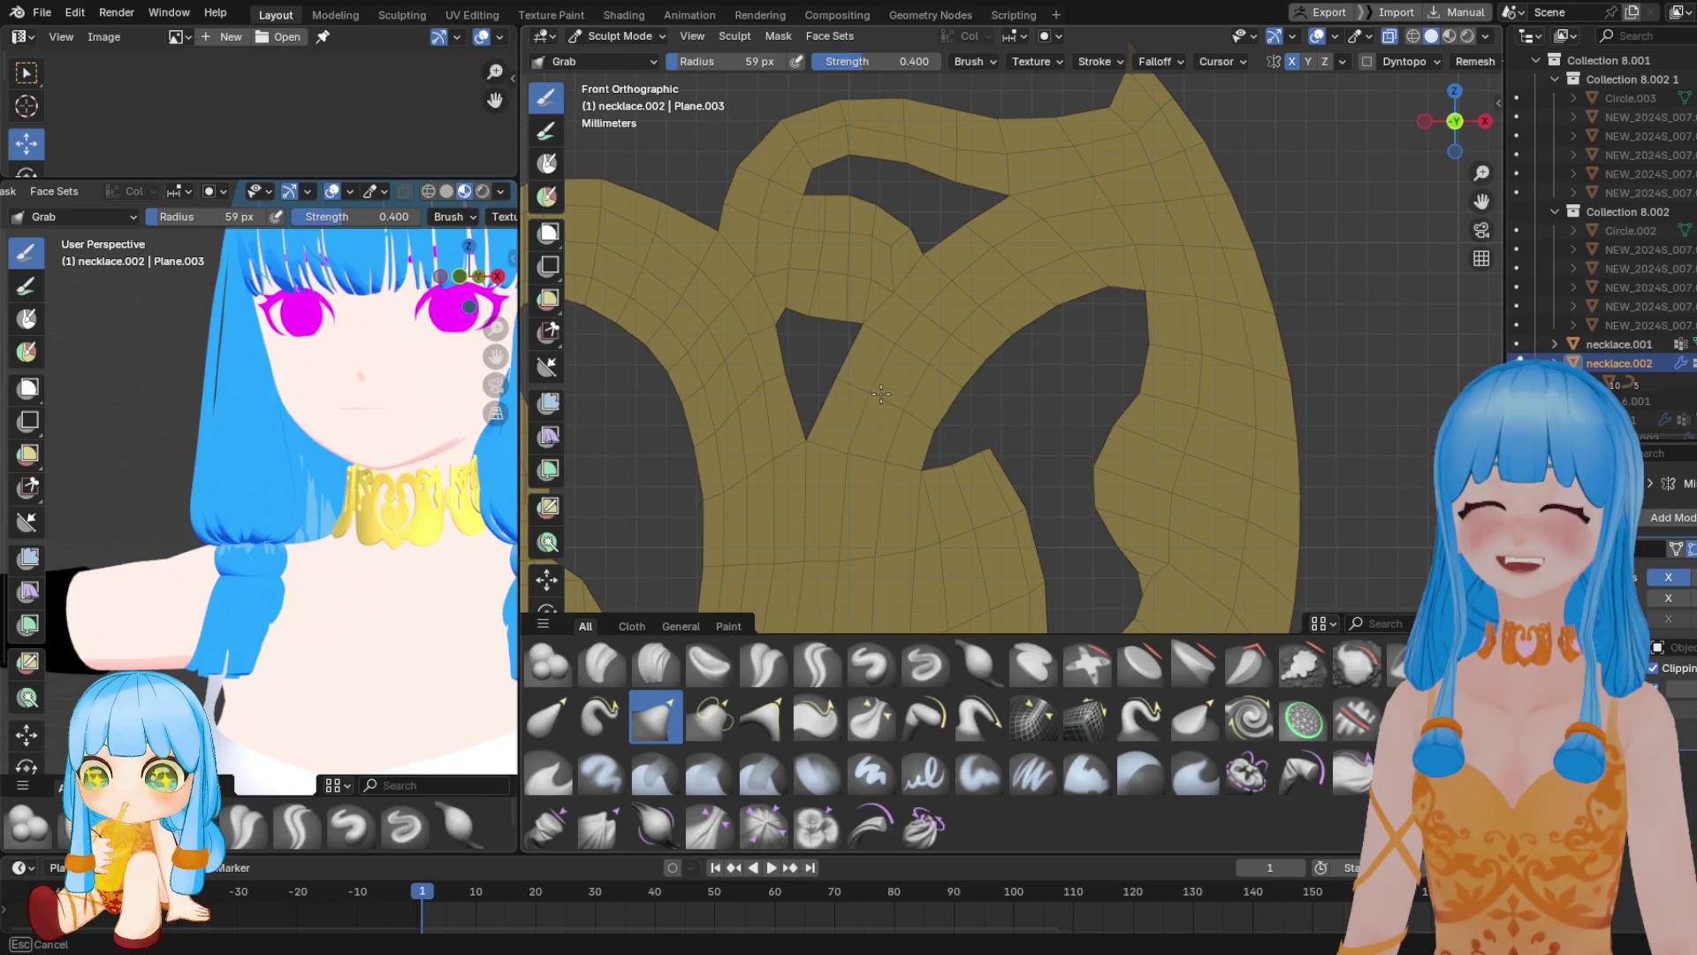
scroll(940, 454, up, 4)
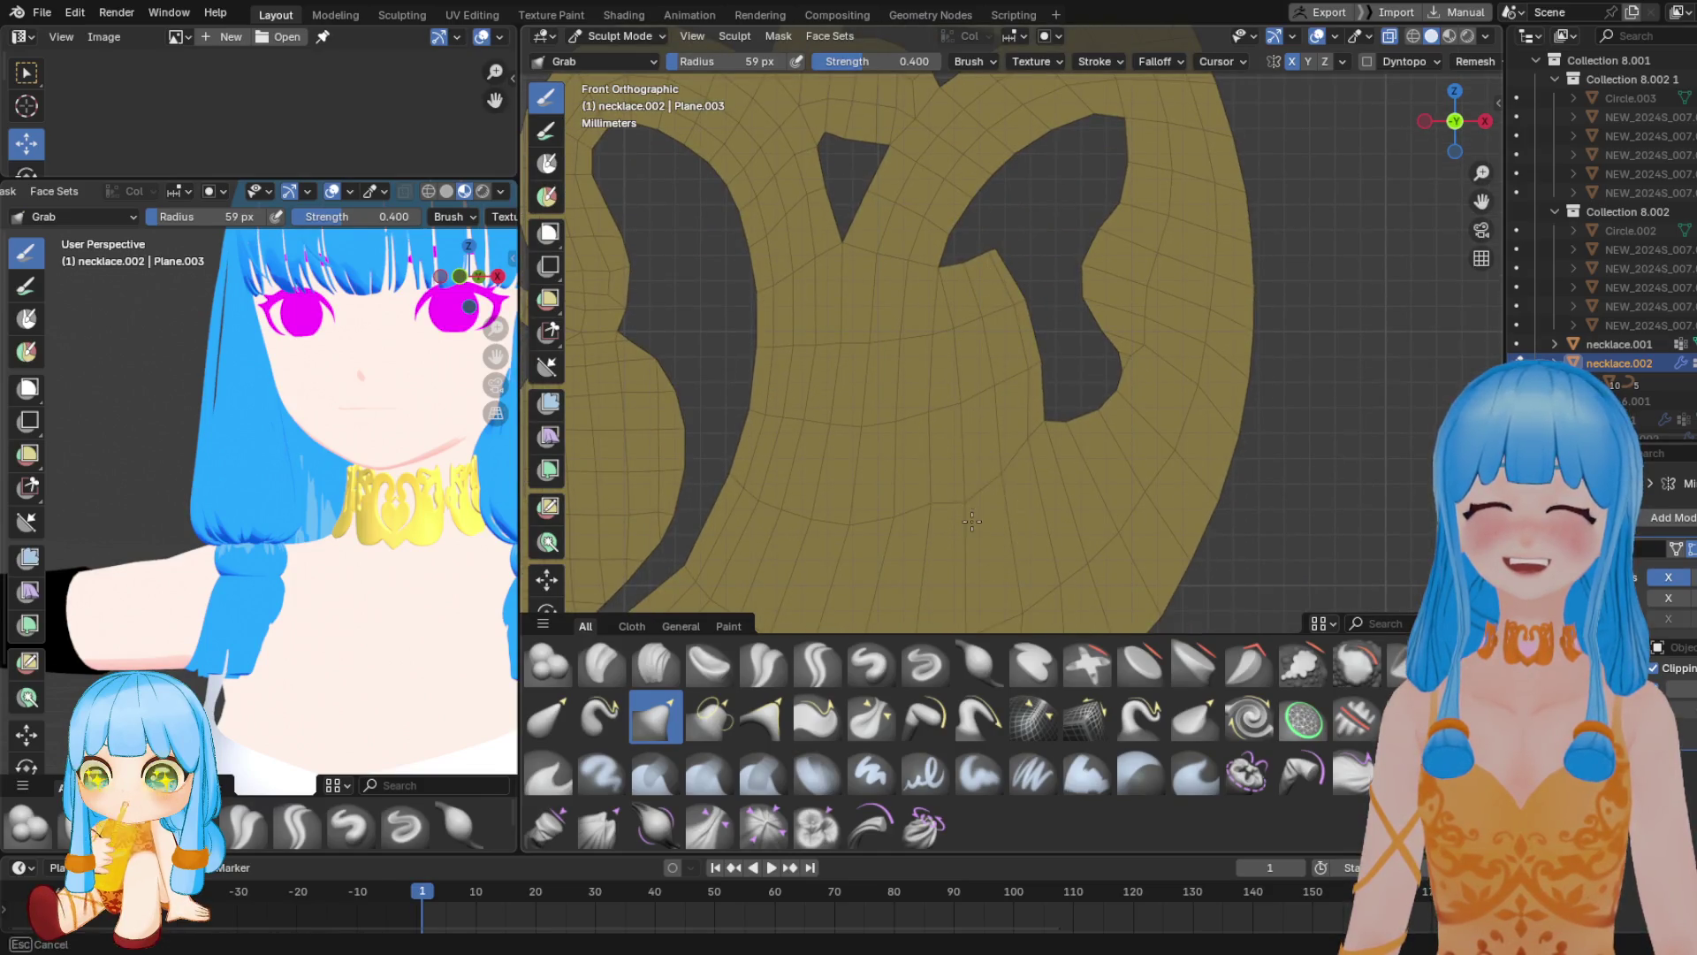
scroll(976, 464, down, 2)
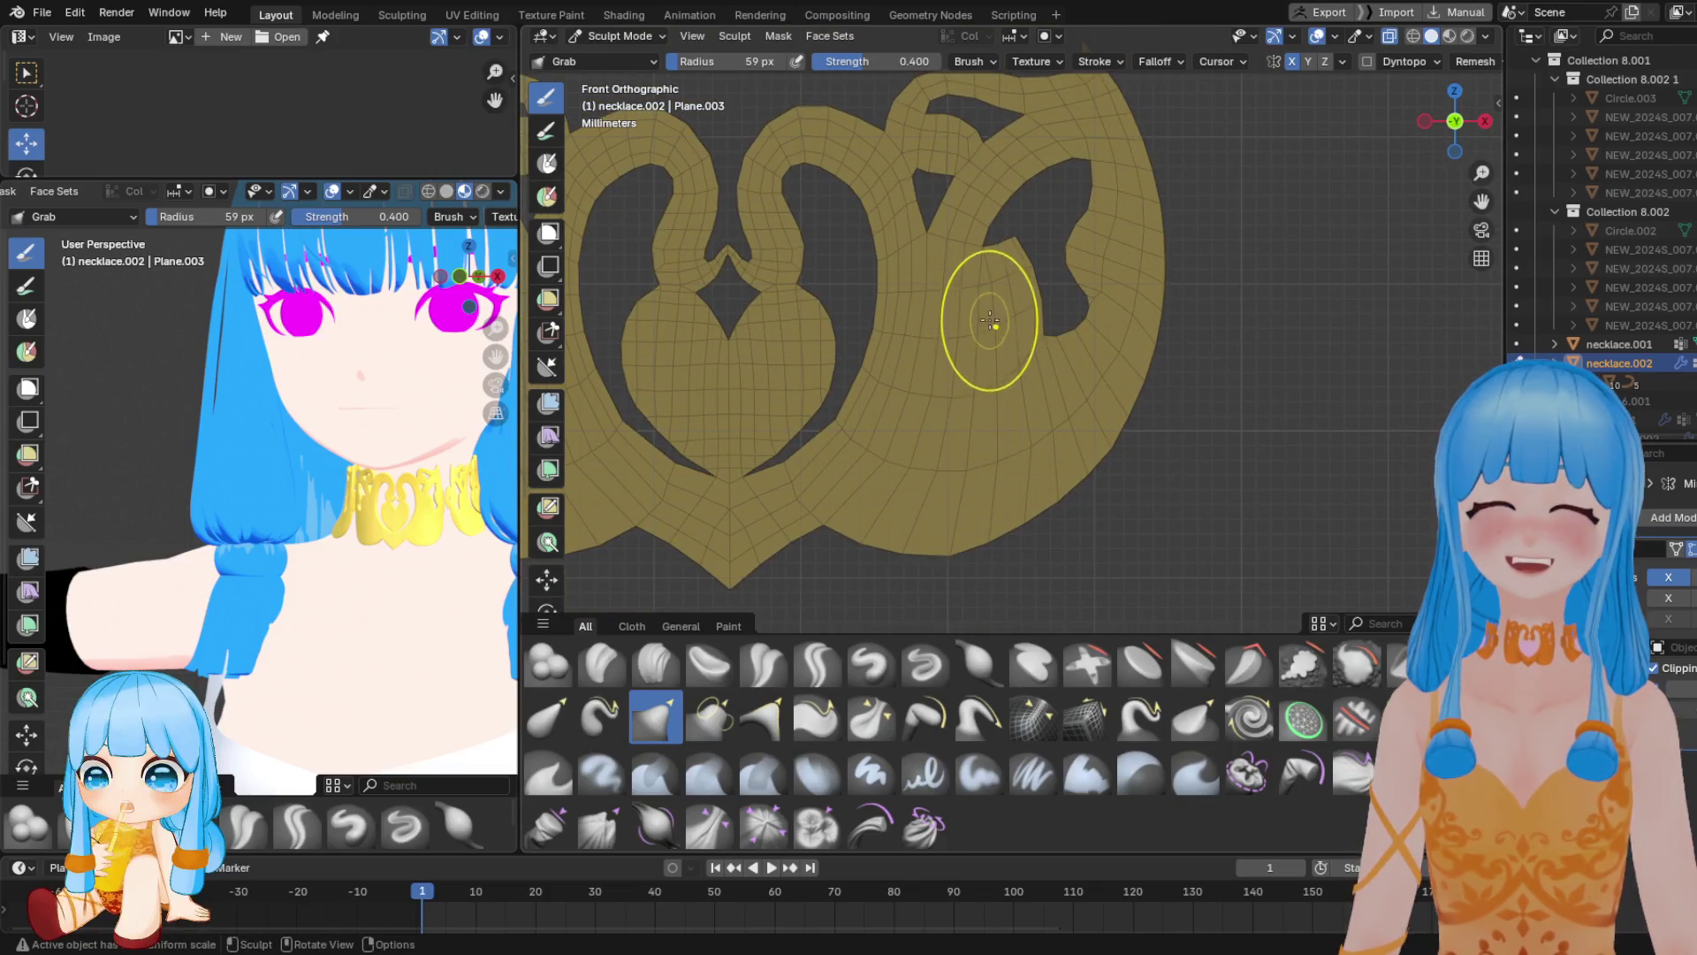
key(Tab)
Merge the two stray vertices into one at their centre
click(979, 267)
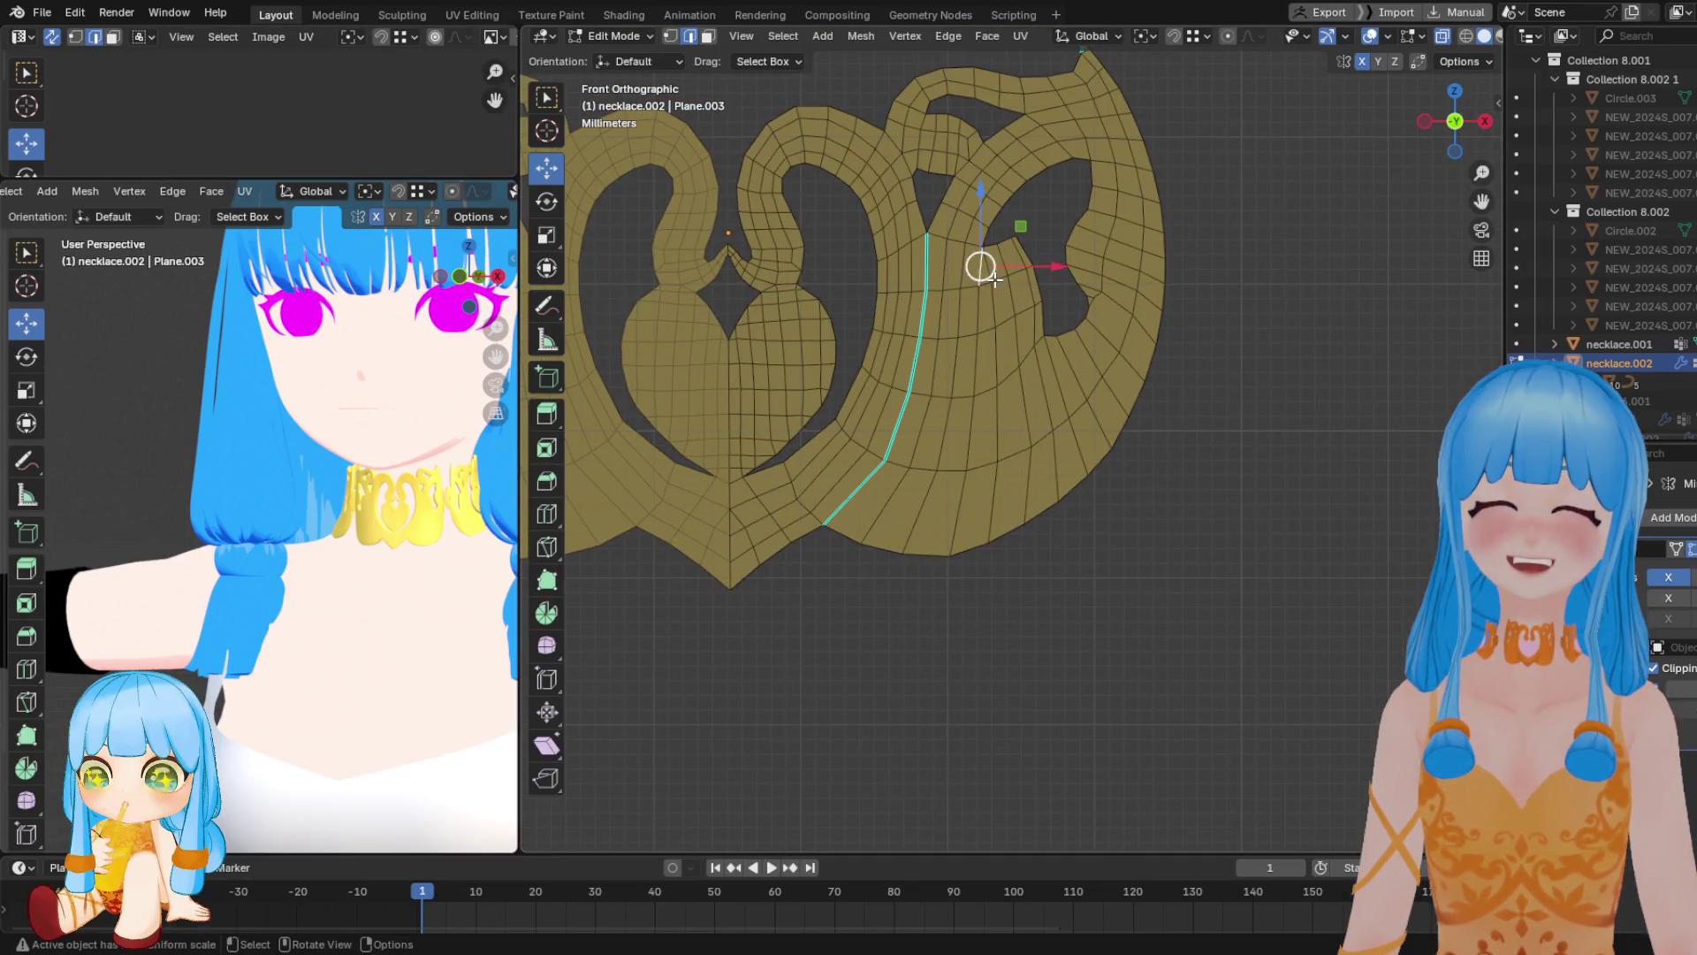
key(m)
click(984, 314)
click(978, 379)
key(m)
click(981, 461)
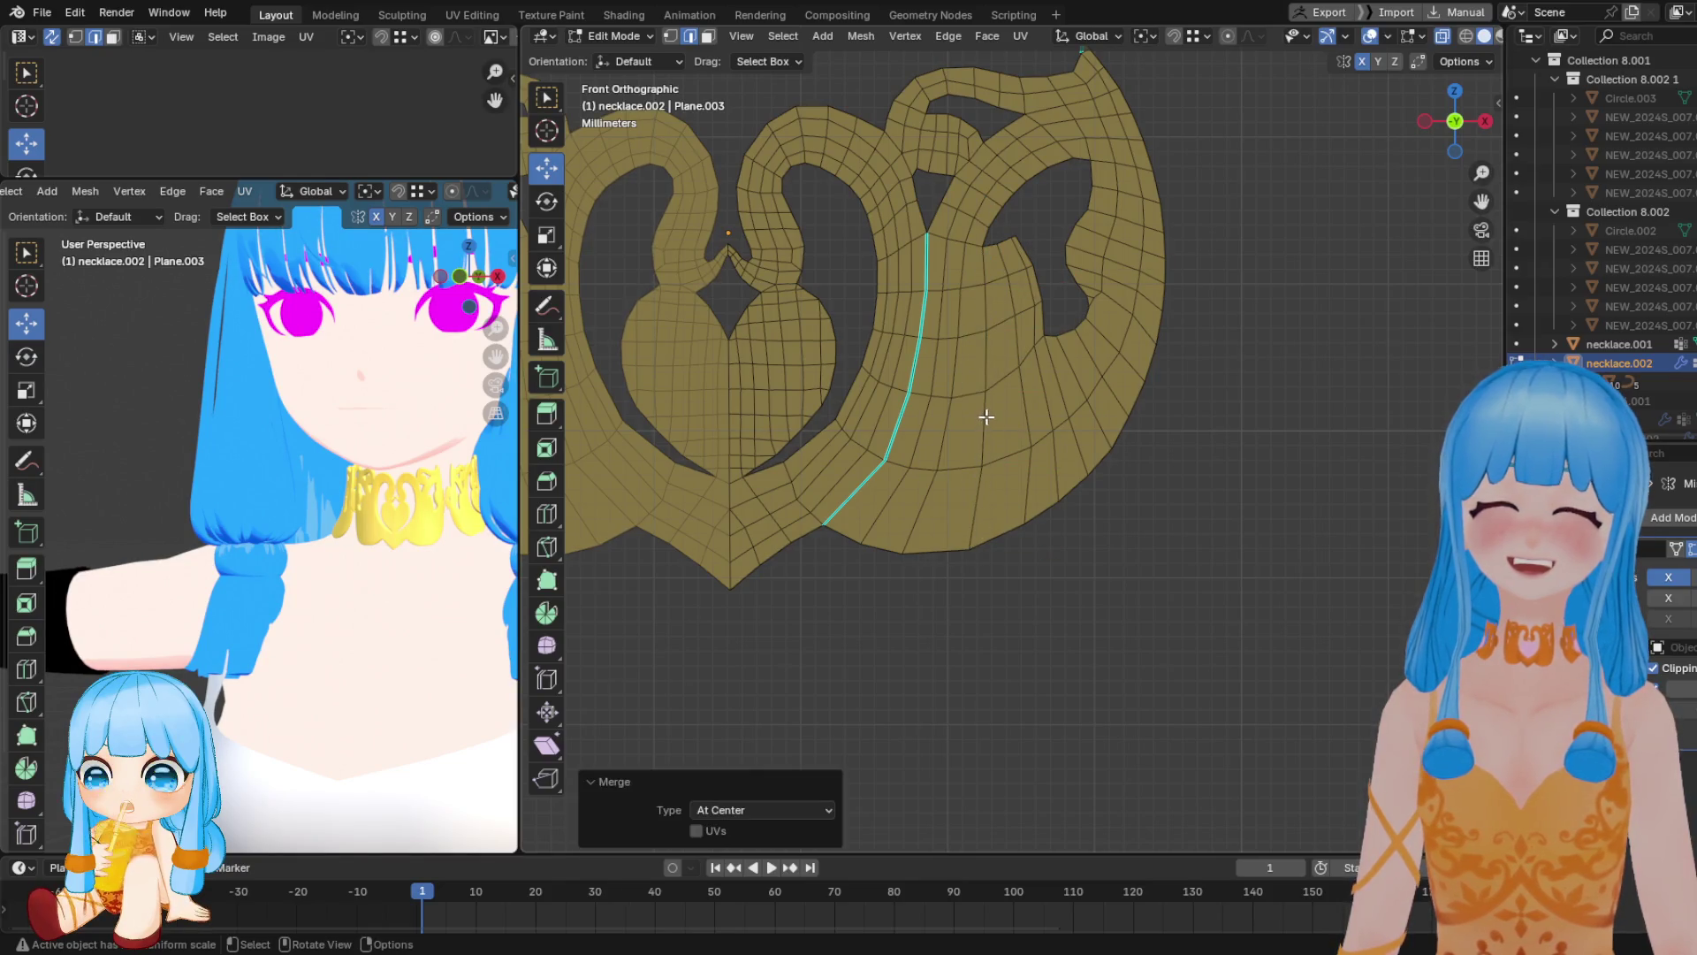
Back in Sculpt Mode, Grab the pendant's lower and right edges outward near the right hole
key(Tab)
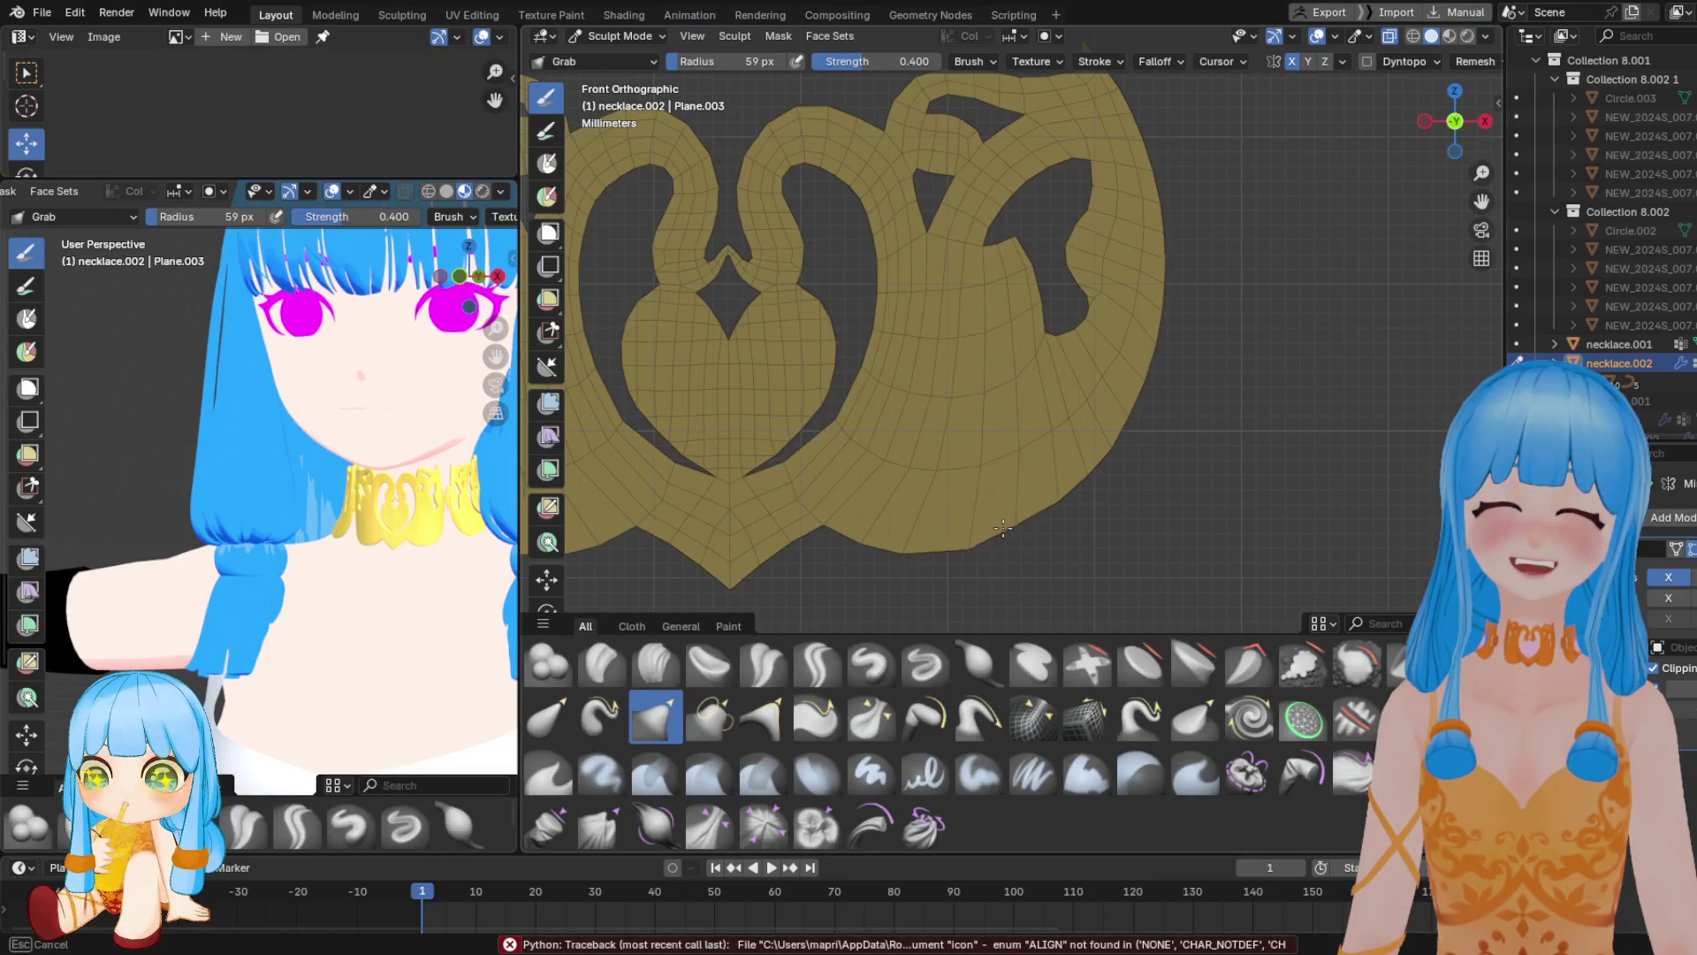
drag(898, 530, 928, 530)
drag(1067, 475, 1026, 512)
mouse_move(1045, 433)
mouse_down()
mouse_move(1100, 455)
mouse_move(993, 523)
mouse_up()
mouse_move(1064, 416)
mouse_down()
mouse_move(993, 312)
mouse_move(935, 282)
mouse_move(975, 287)
mouse_up()
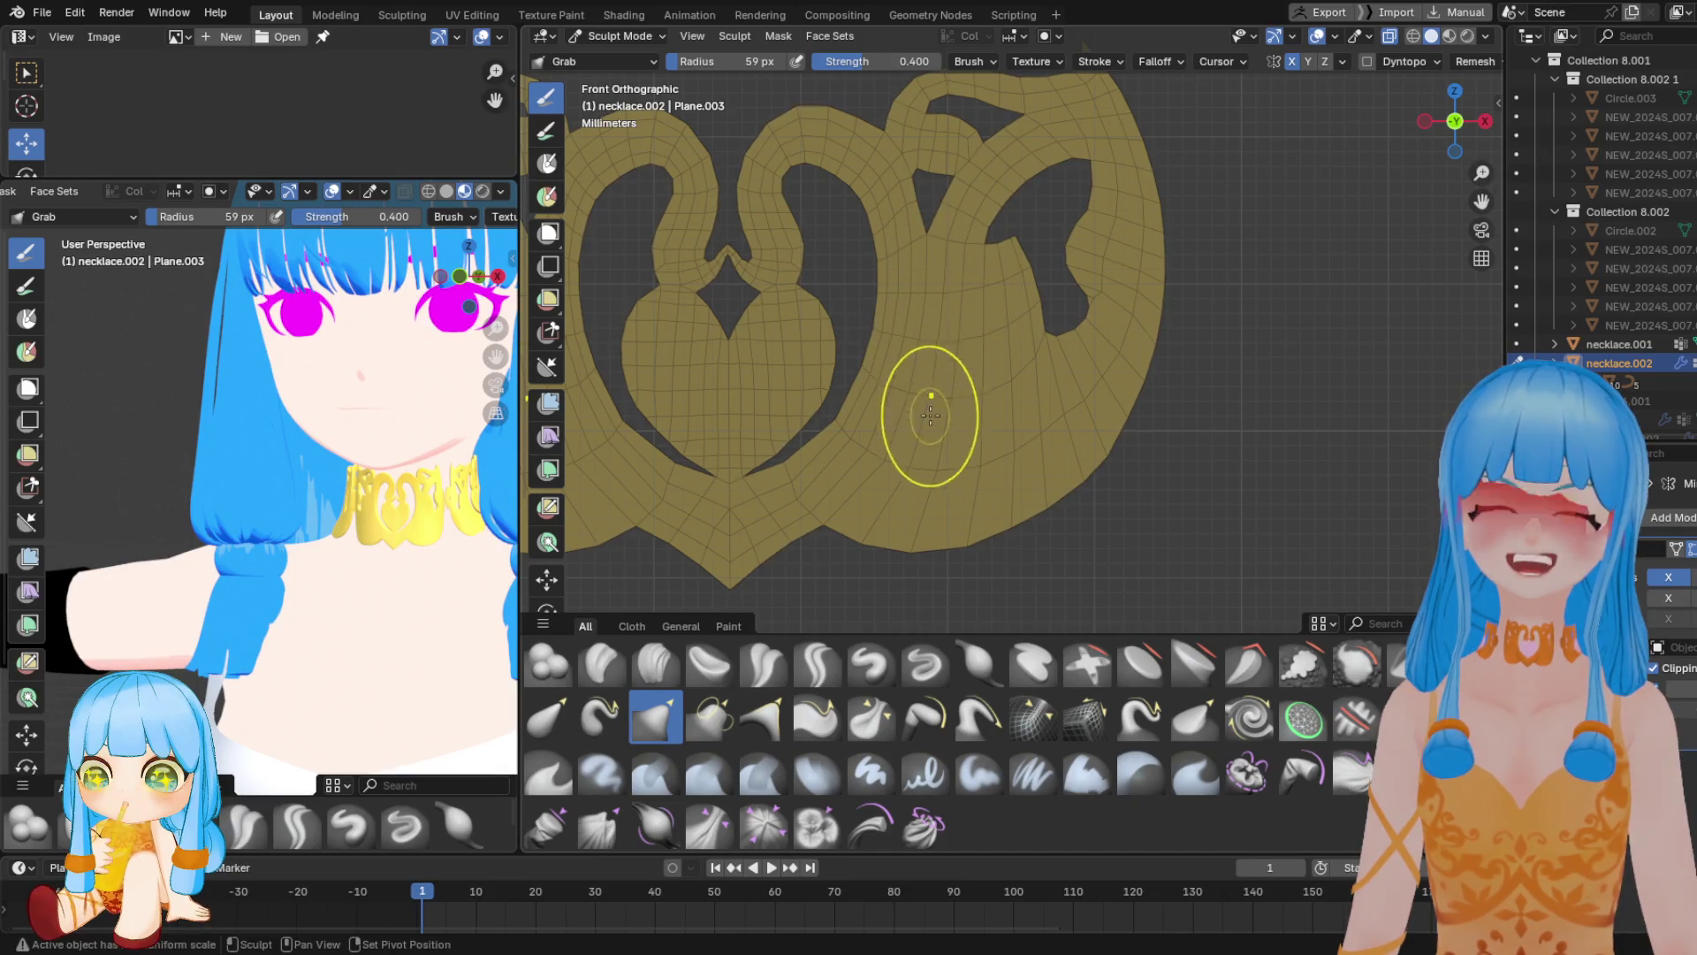
scroll(897, 428, up, 2)
shift+middle_drag(897, 428, 939, 492)
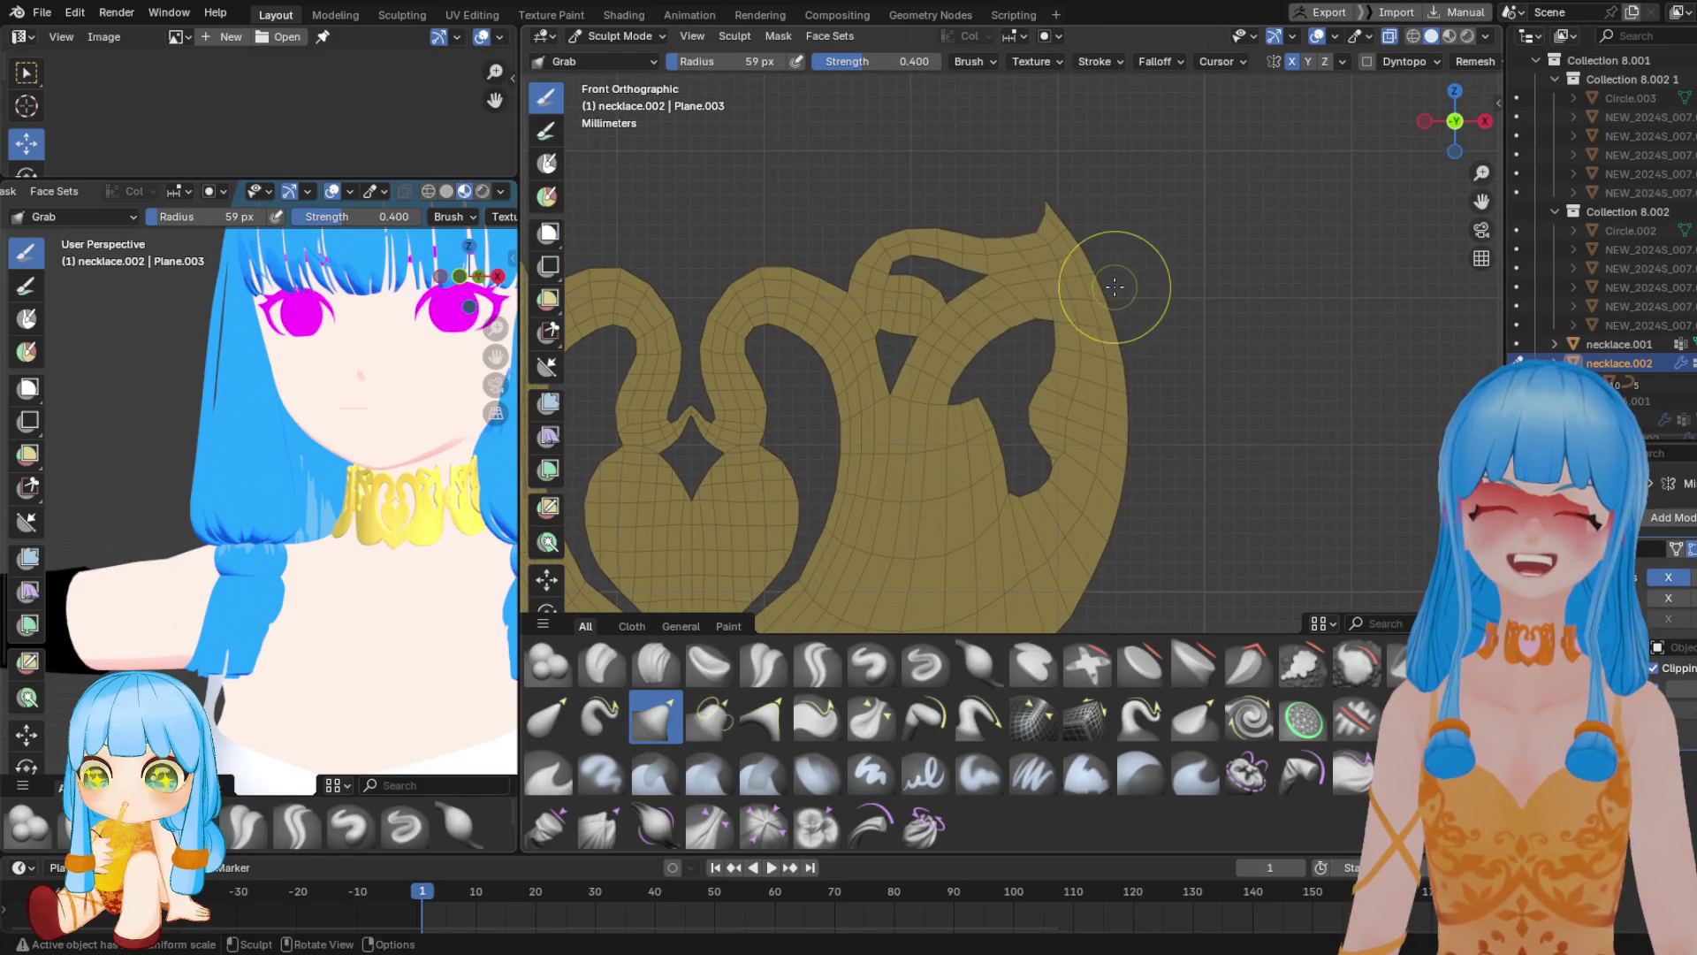
scroll(990, 276, up, 4)
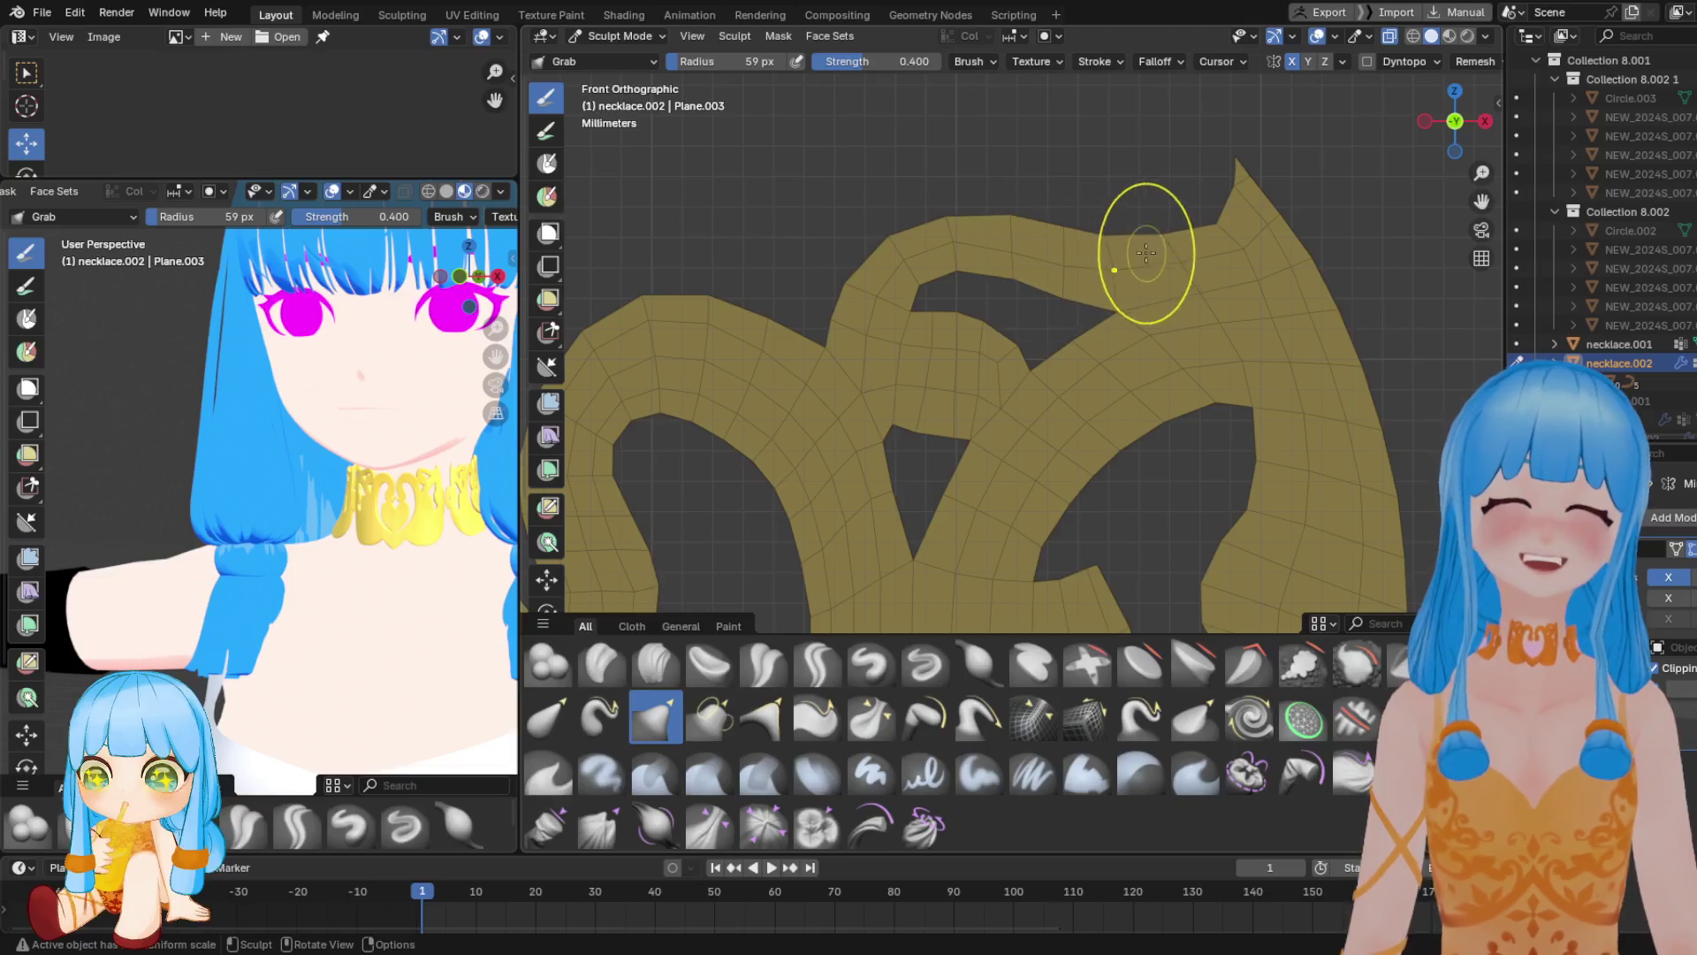
Shrink the Grab radius to 37 px and reshape the edges around the pointed right tip
shift+middle_drag(1155, 257, 1156, 231)
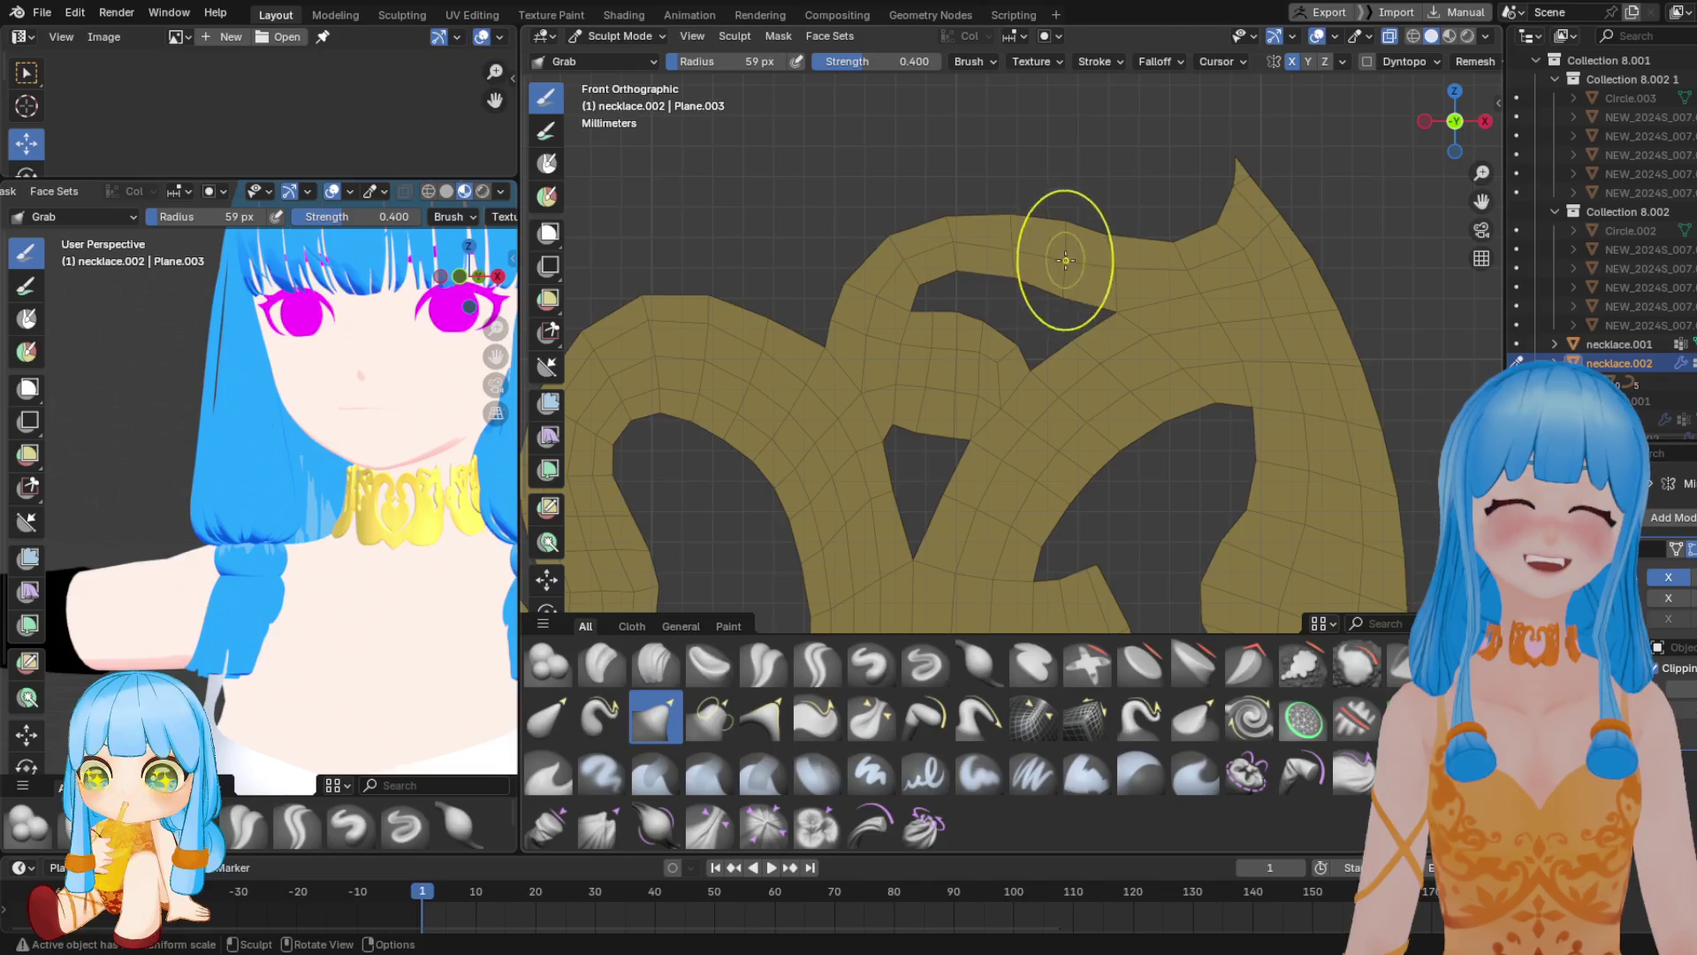
right_click(1018, 261)
mouse_move(1026, 237)
mouse_down()
mouse_move(981, 237)
mouse_move(1067, 271)
mouse_up()
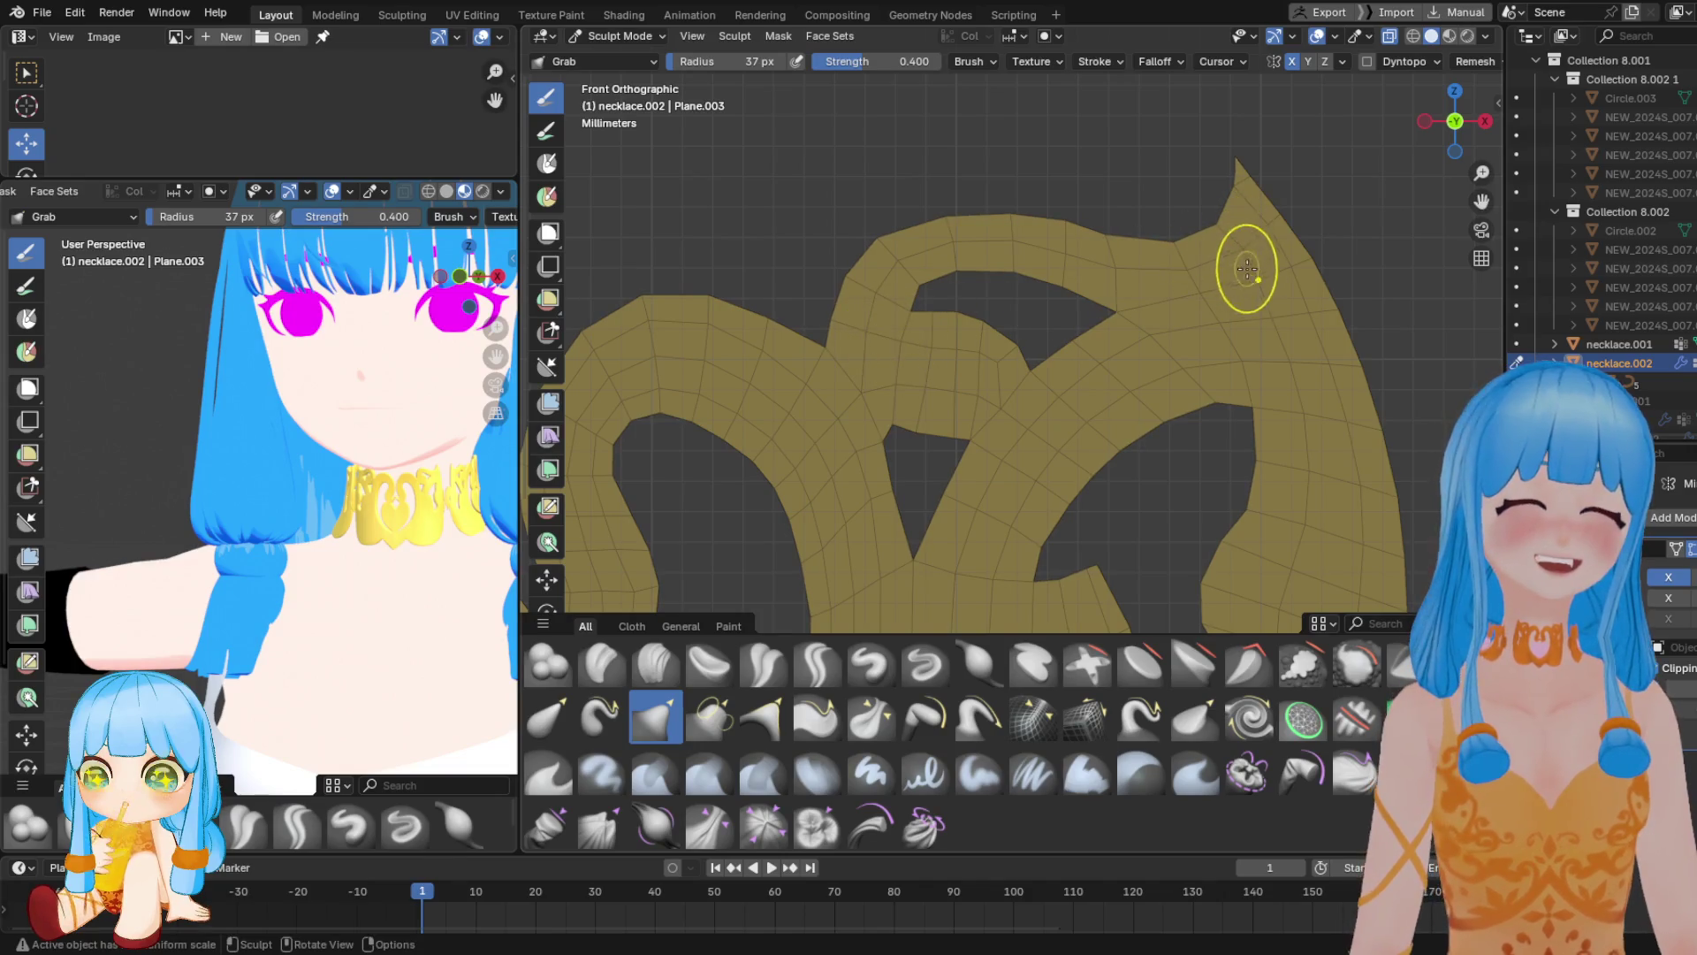
drag(1281, 295, 1290, 319)
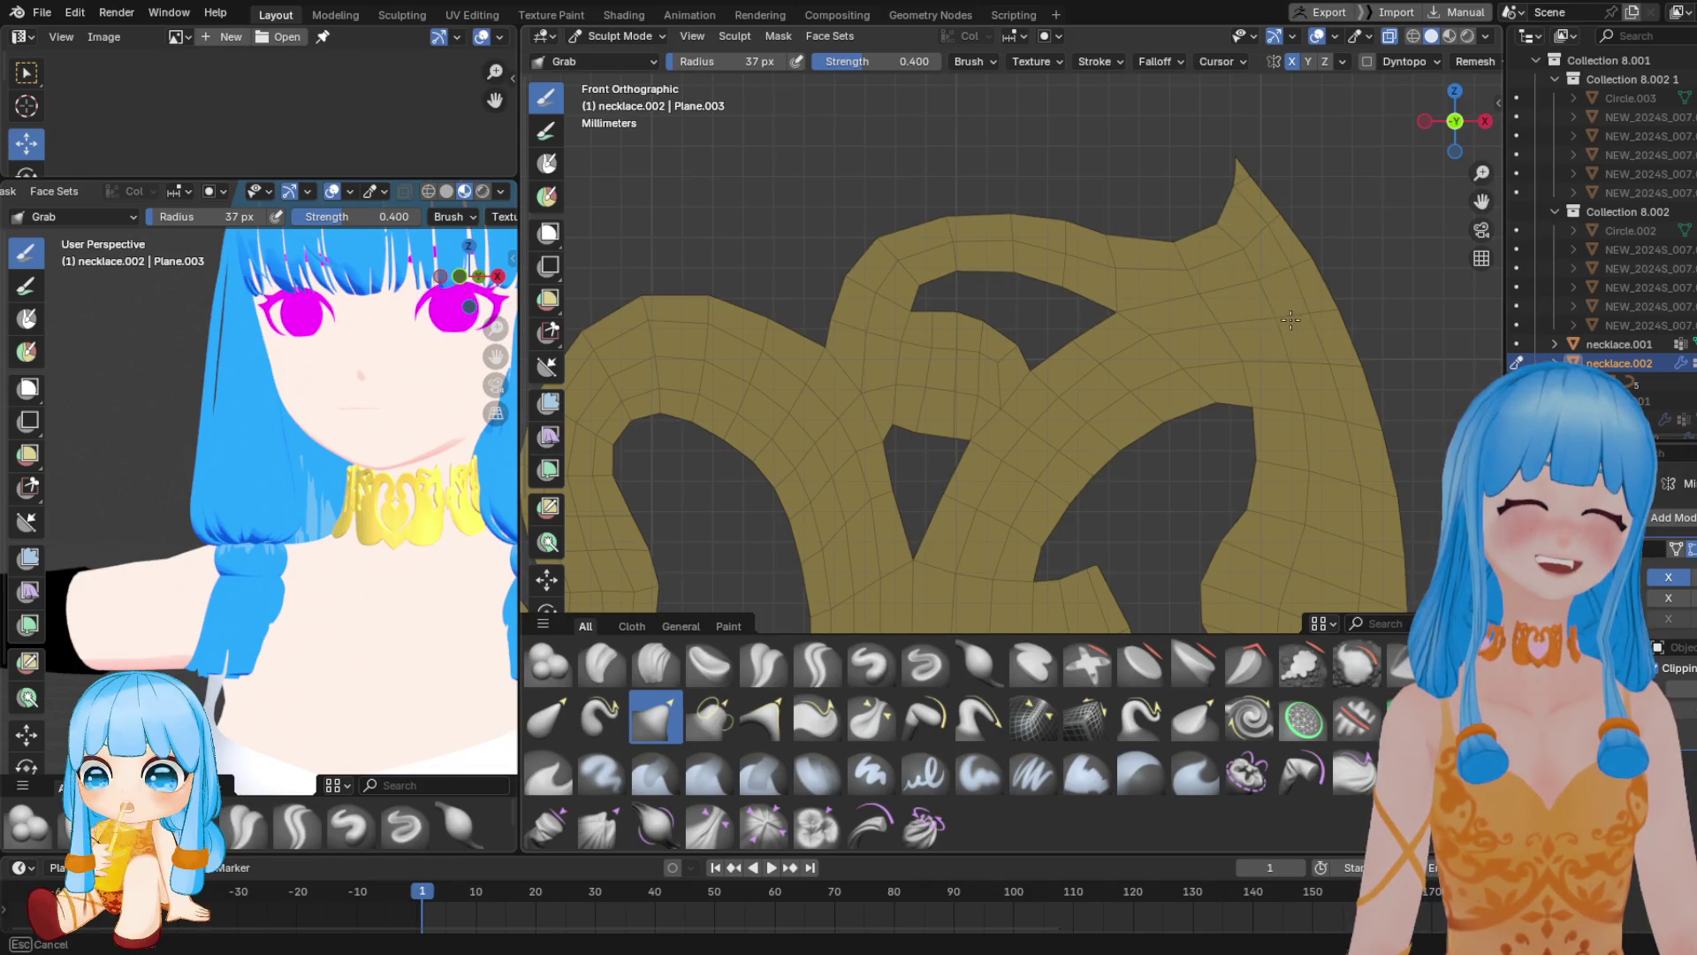
drag(1169, 248, 1167, 257)
drag(1236, 362, 1233, 349)
drag(1249, 255, 1252, 258)
Pull the central hole's upper edge down, then save NEW_2024_01.blend
scroll(1257, 273, down, 4)
scroll(1255, 265, up, 4)
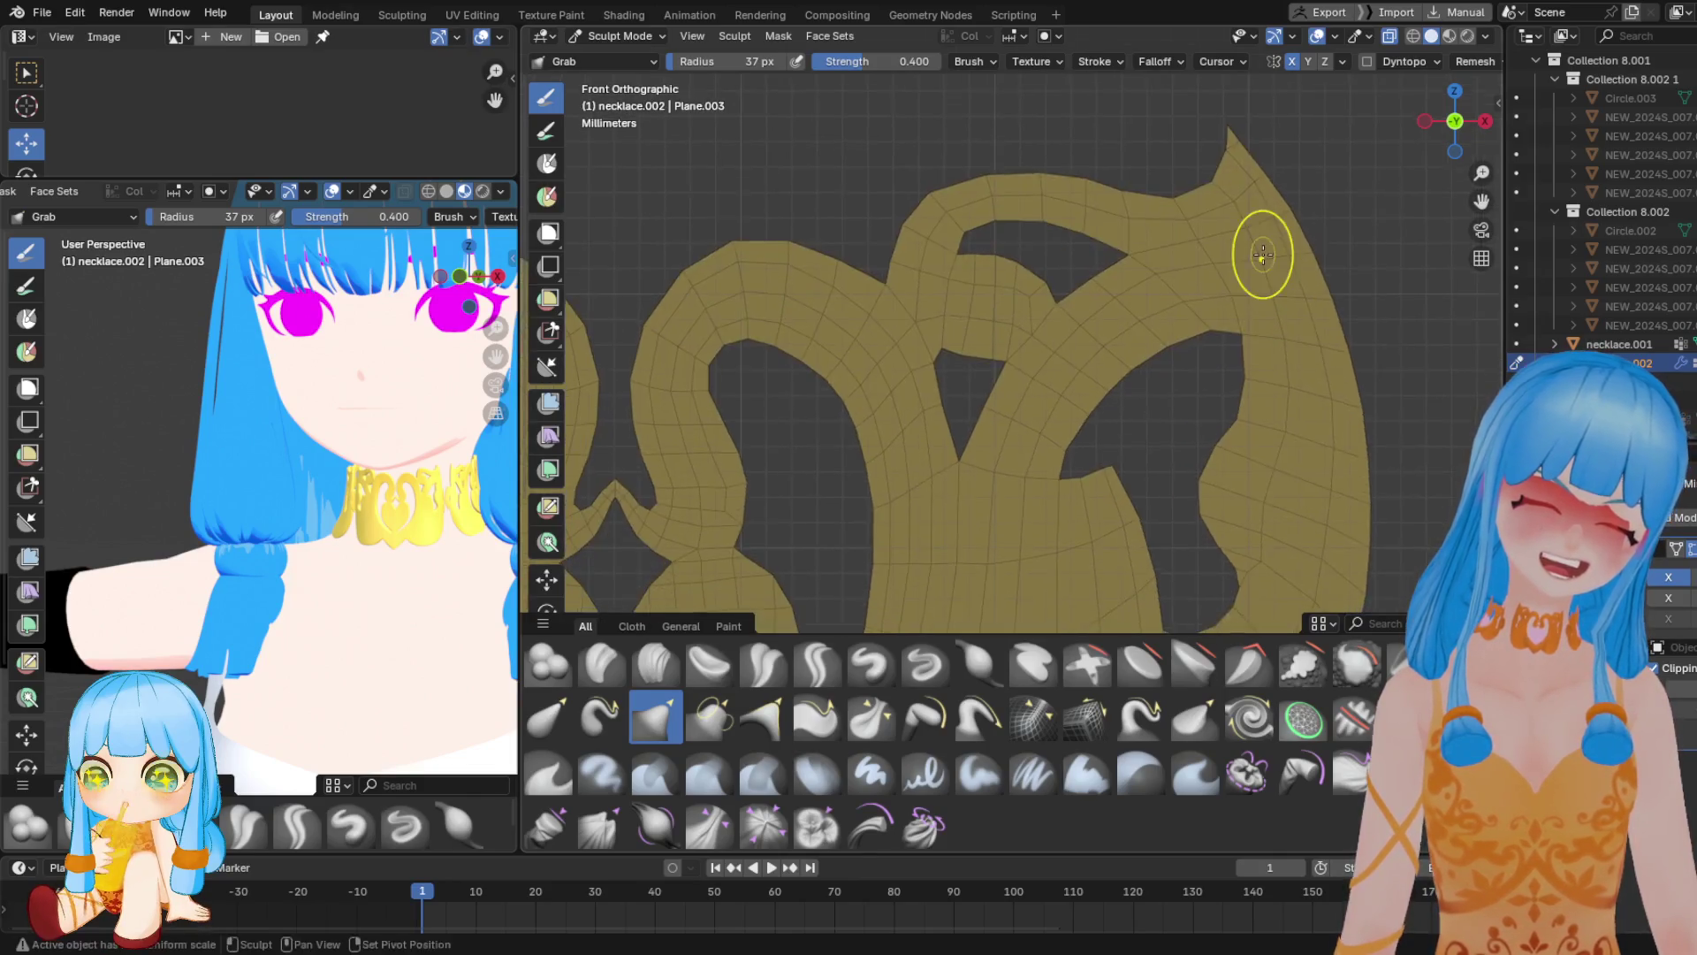
scroll(1250, 257, down, 5)
scroll(996, 409, up, 5)
scroll(996, 408, up, 2)
mouse_move(953, 307)
mouse_down()
mouse_move(973, 309)
mouse_move(970, 333)
mouse_up()
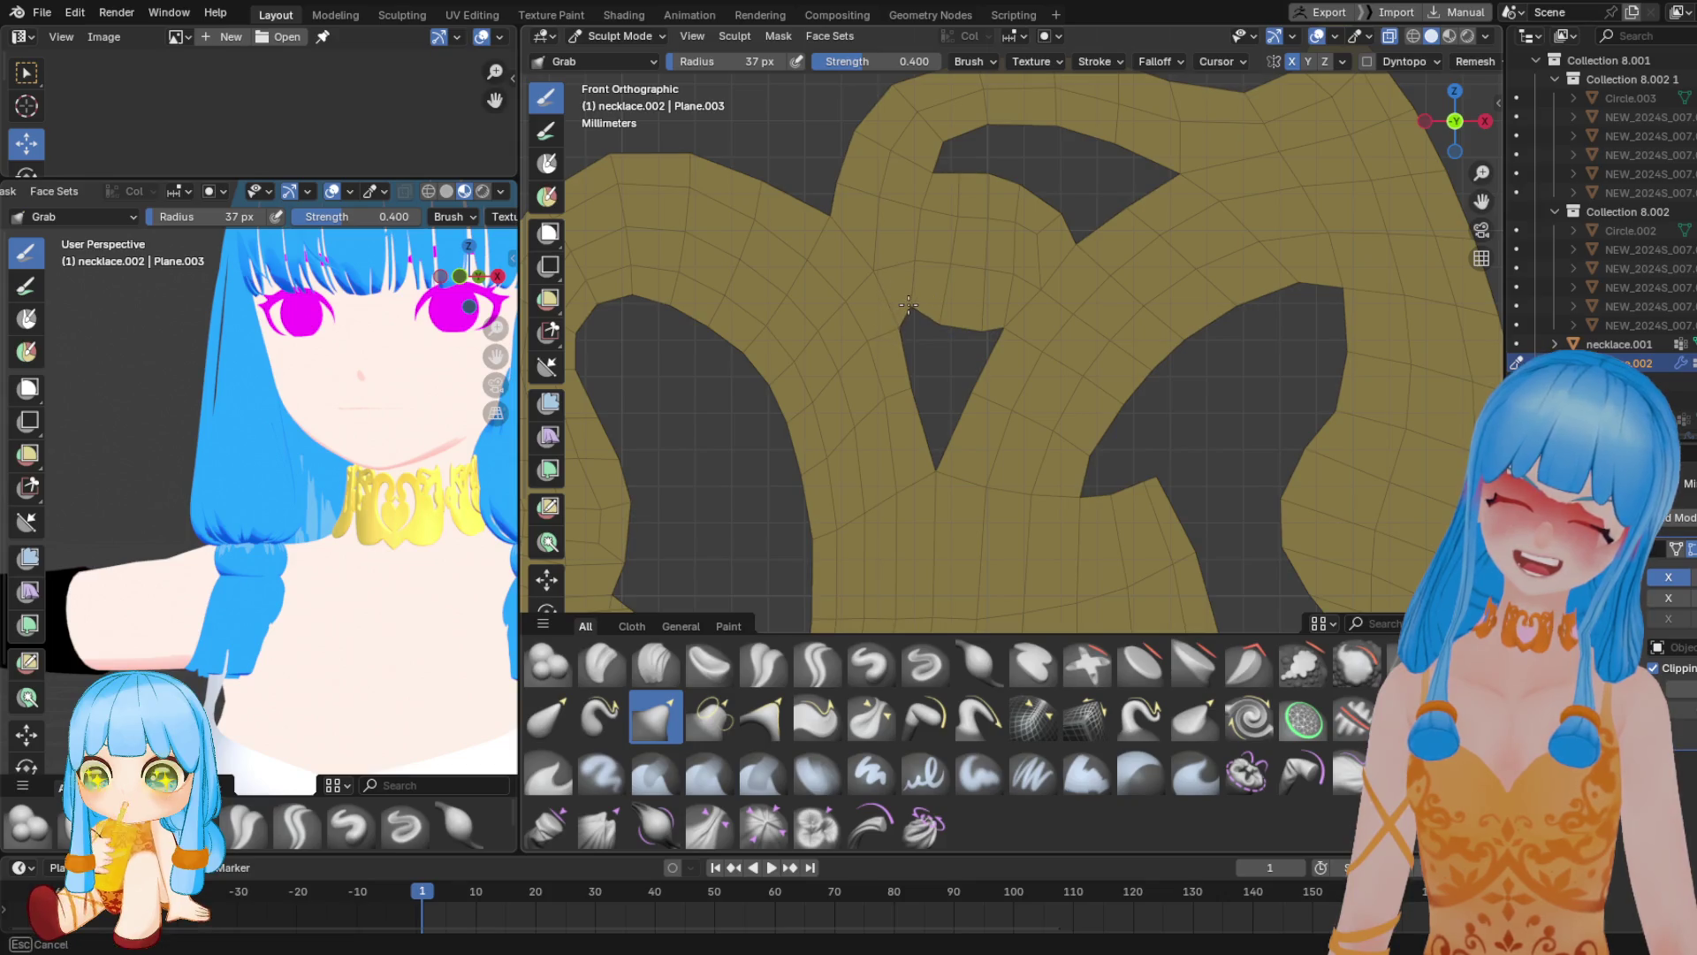
scroll(906, 305, down, 4)
scroll(943, 262, down, 3)
scroll(964, 335, up, 2)
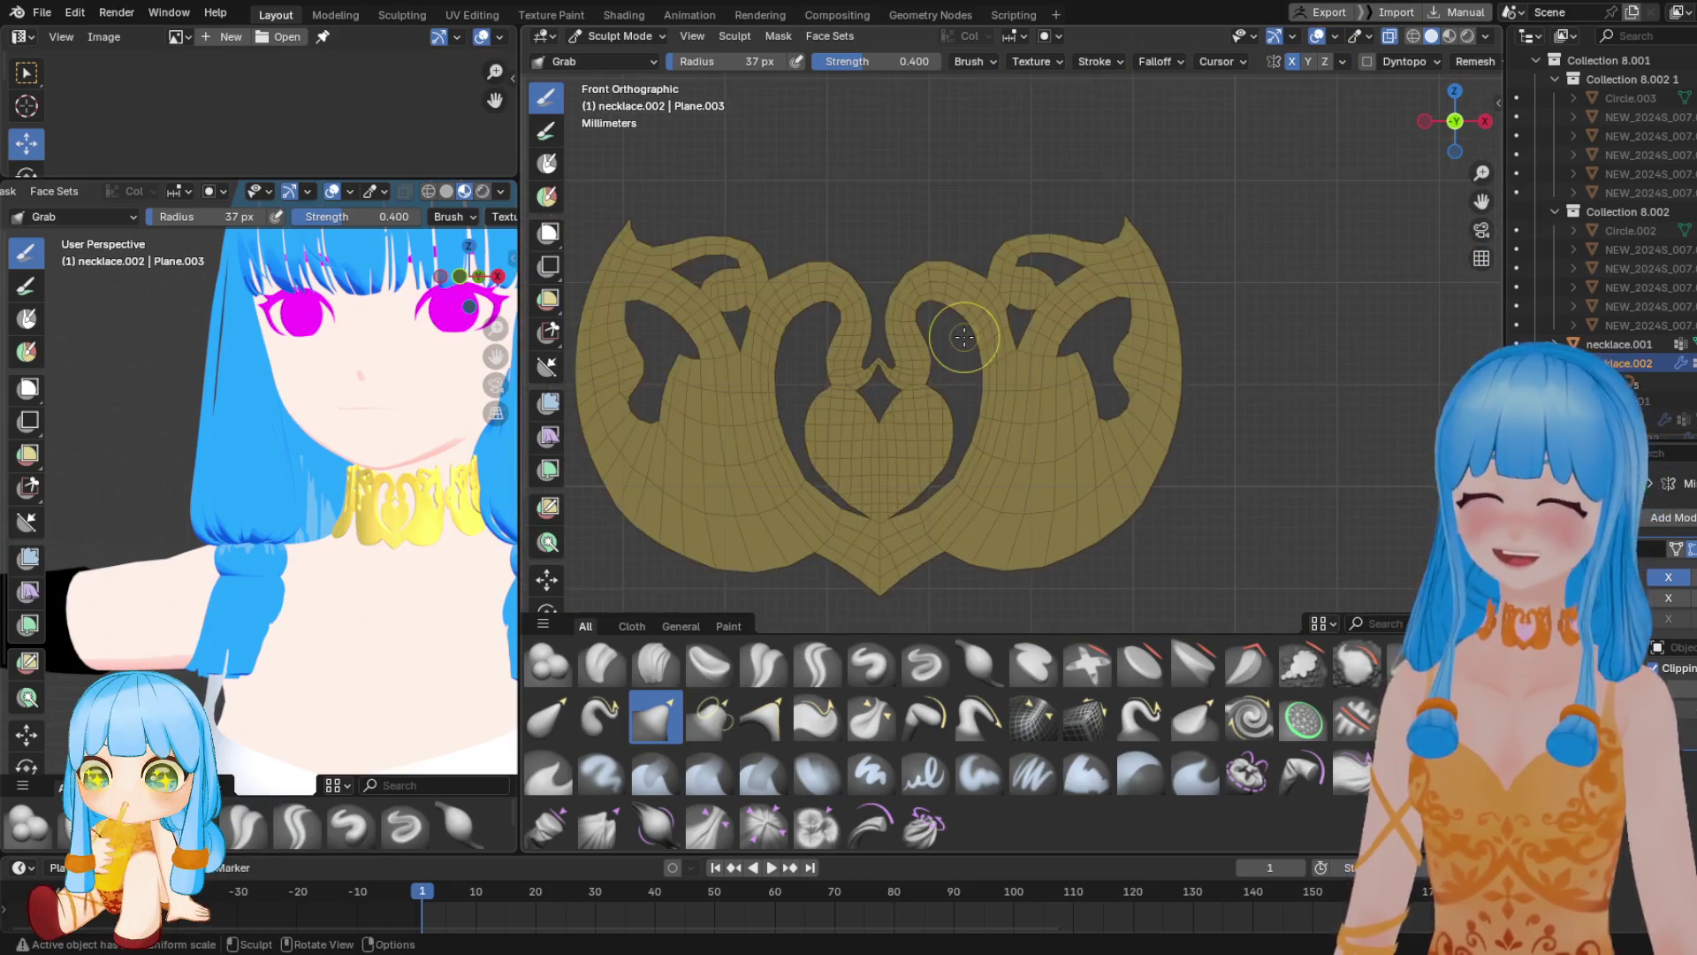
key(ctrl+s)
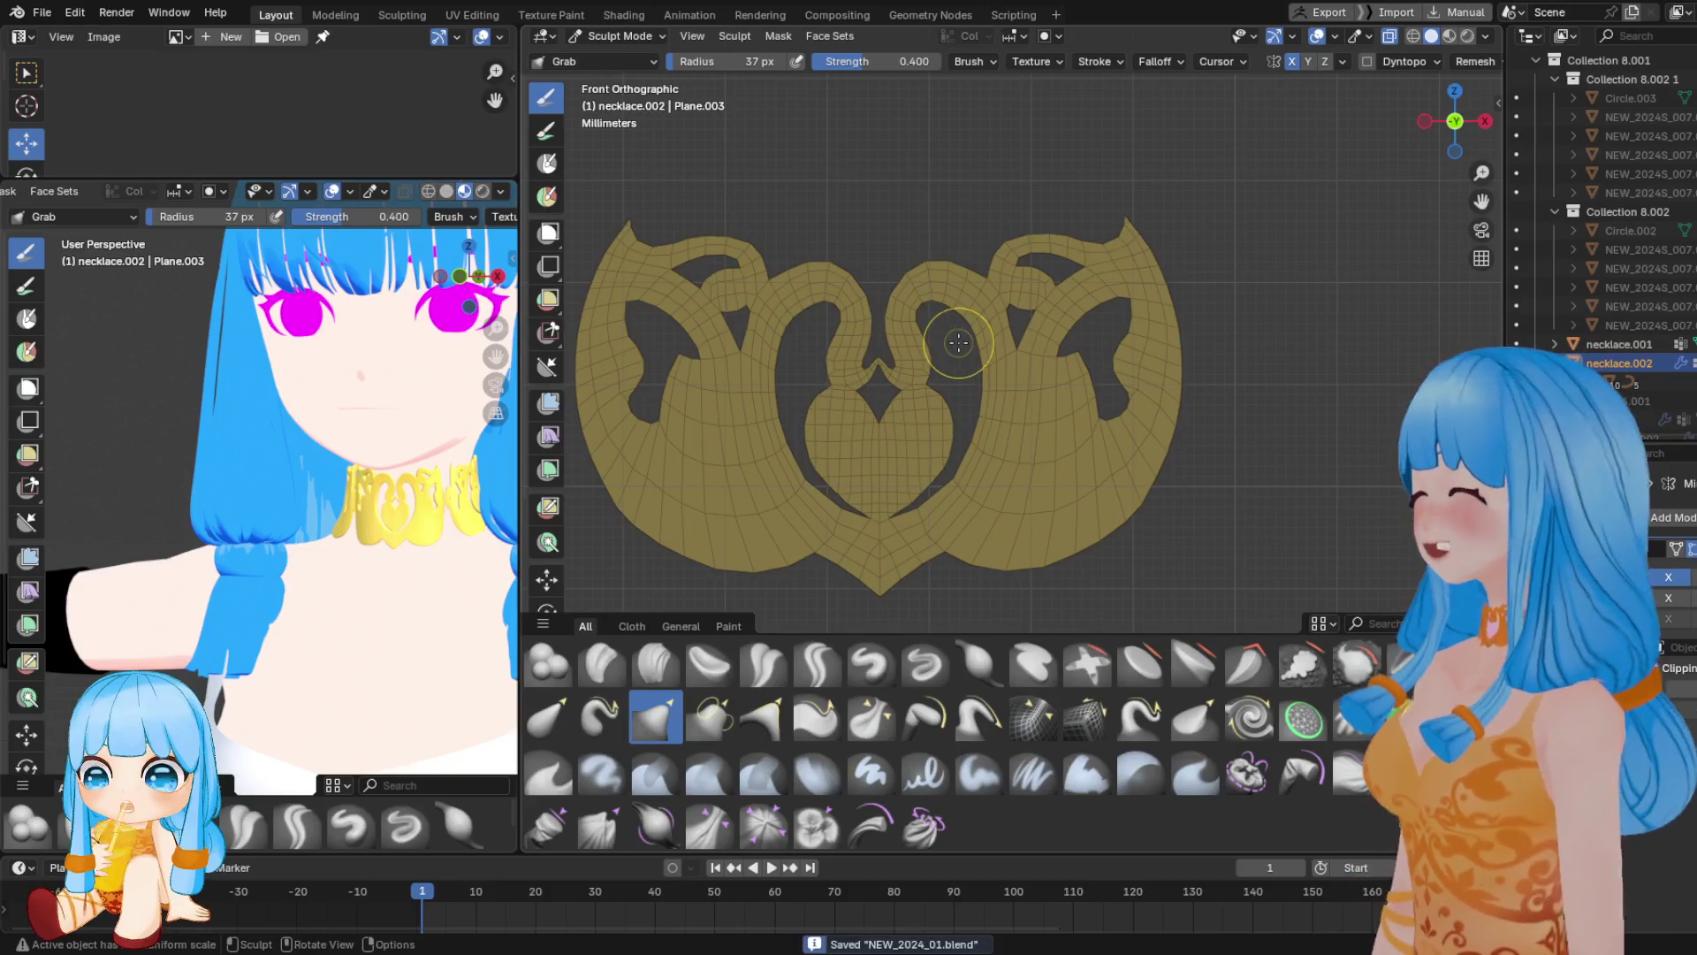